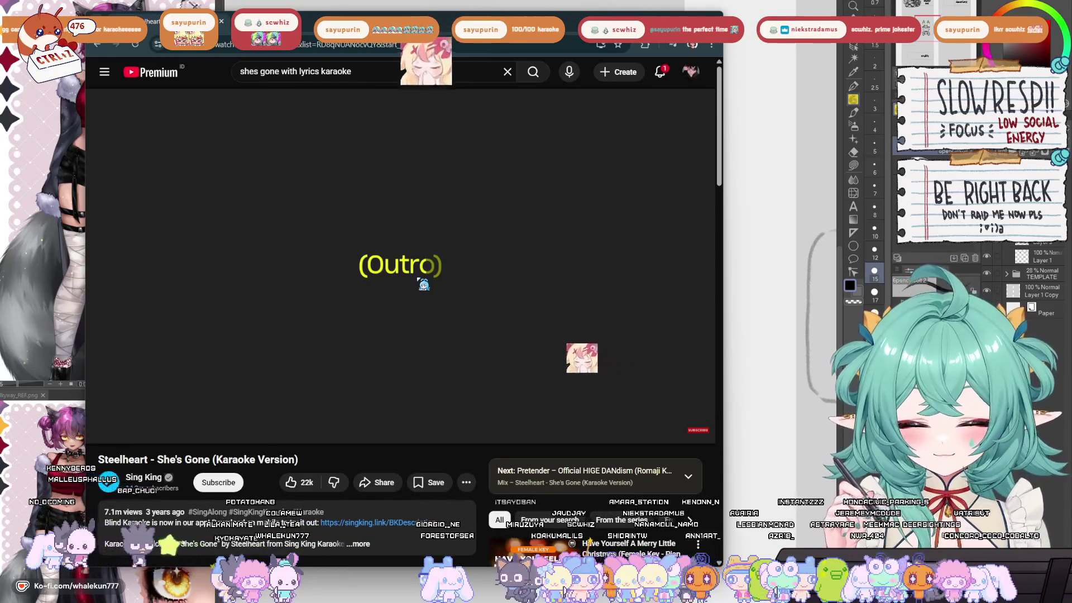
- Pause the YouTube karaoke video near its outro and minimize the browser
click(424, 285)
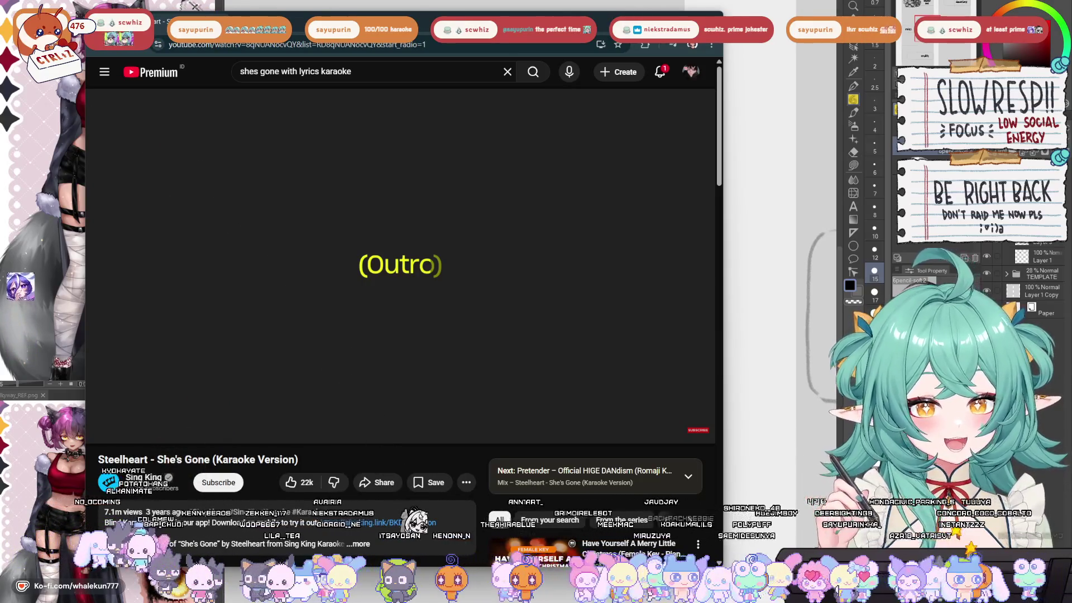
key(k)
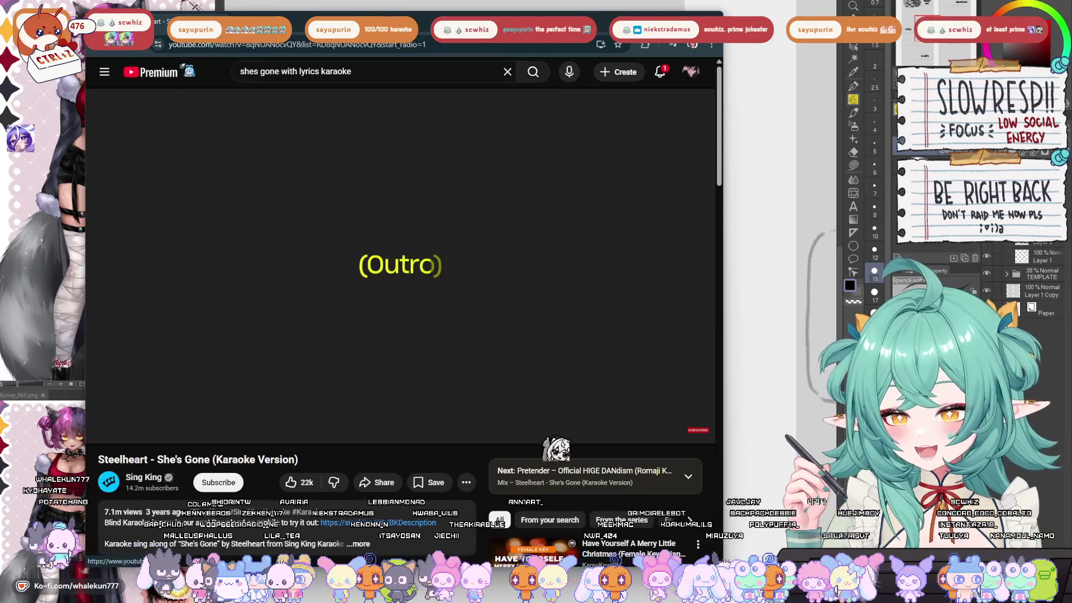
key(super+Down)
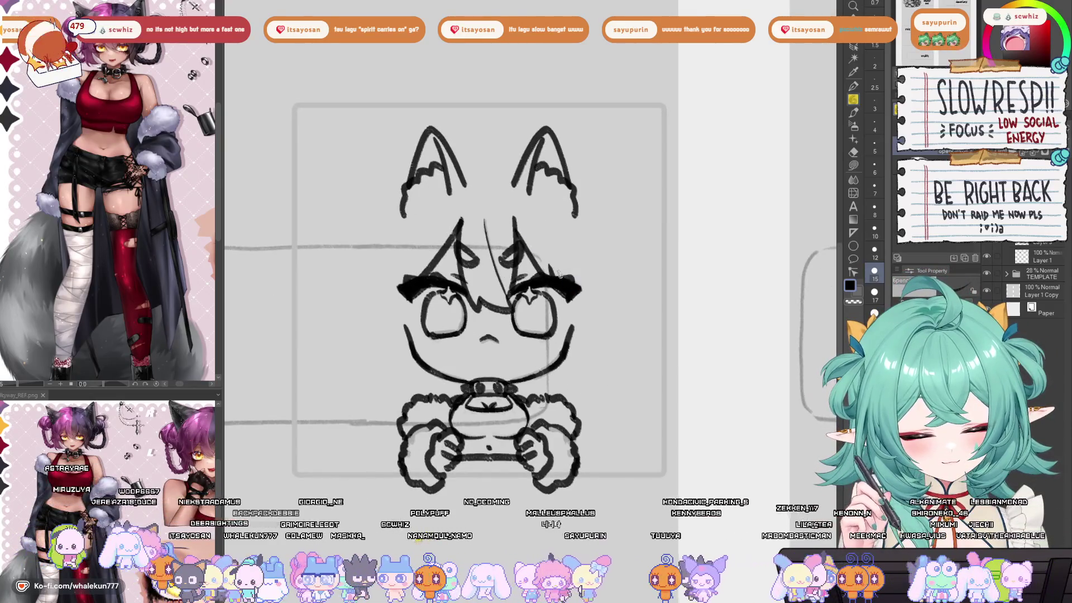
- Pan the canvas view slightly up and right over the chibi sketch
drag(552, 267, 578, 253)
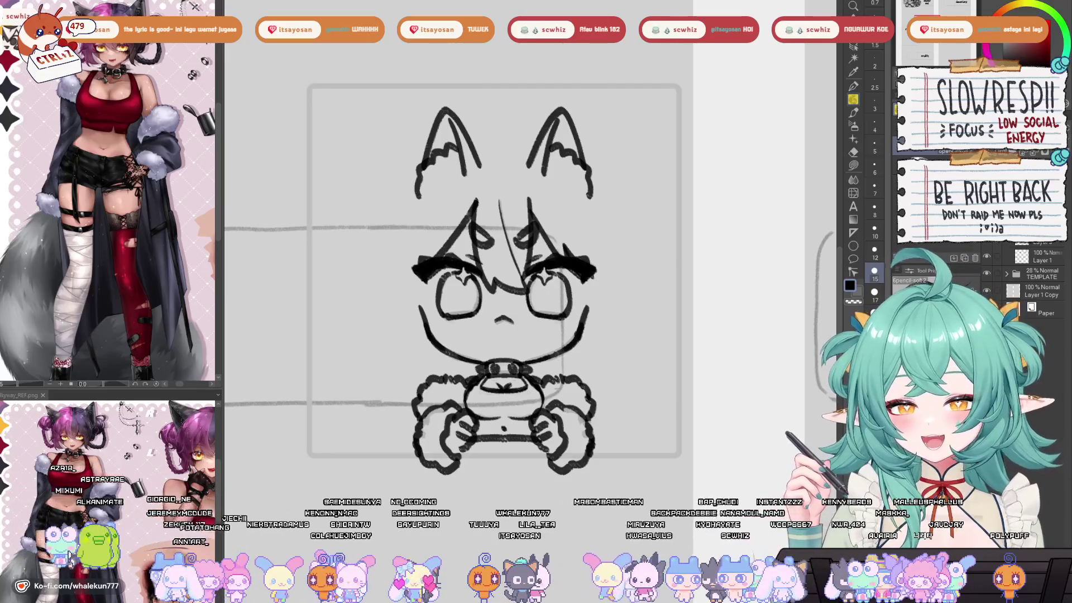
- Try several strokes along the left side of the face, undoing each one
mouse_move(441, 262)
mouse_down()
mouse_move(456, 262)
mouse_move(447, 307)
mouse_up()
key(ctrl+z)
mouse_move(437, 218)
mouse_down()
mouse_move(443, 298)
mouse_move(474, 312)
mouse_up()
key(ctrl+z)
key(ctrl+z)
mouse_move(435, 274)
mouse_down()
mouse_move(475, 297)
mouse_move(469, 320)
mouse_up()
key(ctrl+z)
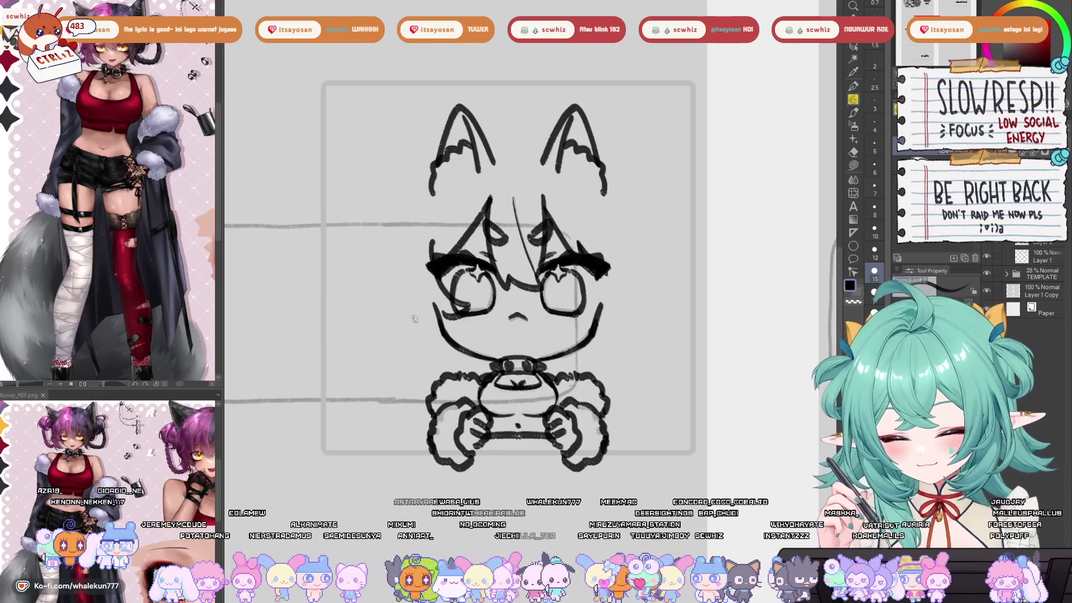
key(ctrl+z)
key(ctrl+z)
key(ctrl+z)
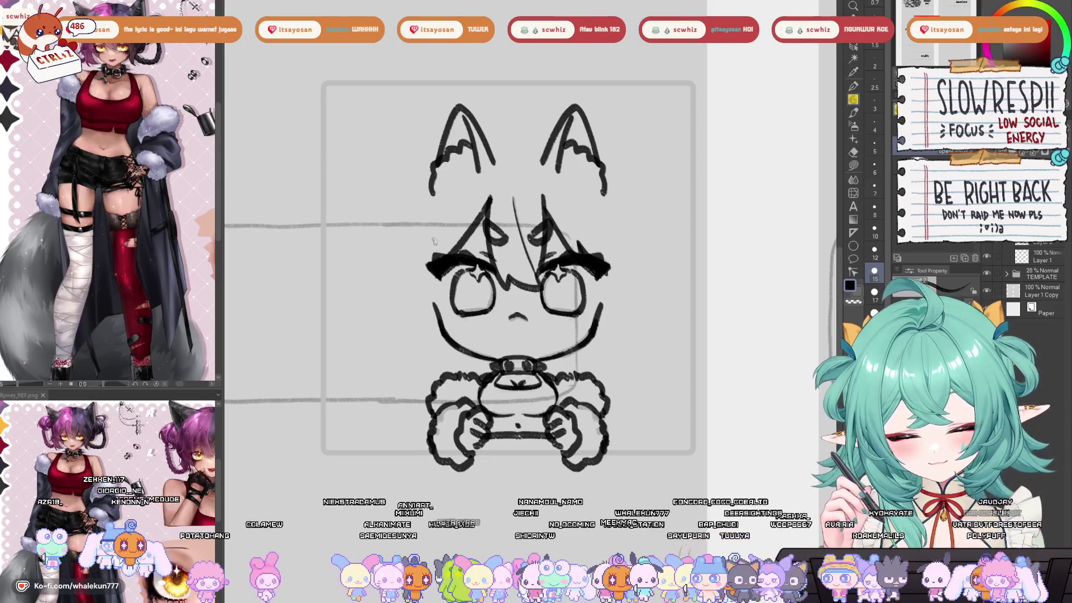
- Test short strokes by the left eye and the right eye's outer corner, then undo them
mouse_move(430, 245)
mouse_down()
mouse_move(458, 312)
mouse_move(438, 261)
mouse_up()
key(ctrl+z)
key(ctrl+z)
key(ctrl+z)
drag(466, 296, 435, 310)
key(ctrl+z)
mouse_move(597, 273)
mouse_down()
mouse_move(605, 251)
mouse_move(583, 305)
mouse_move(605, 315)
mouse_move(603, 272)
mouse_move(586, 295)
mouse_up()
key(ctrl+z)
key(ctrl+z)
key(ctrl+z)
key(ctrl+z)
key(ctrl+z)
key(ctrl+z)
drag(608, 254, 579, 316)
key(ctrl+z)
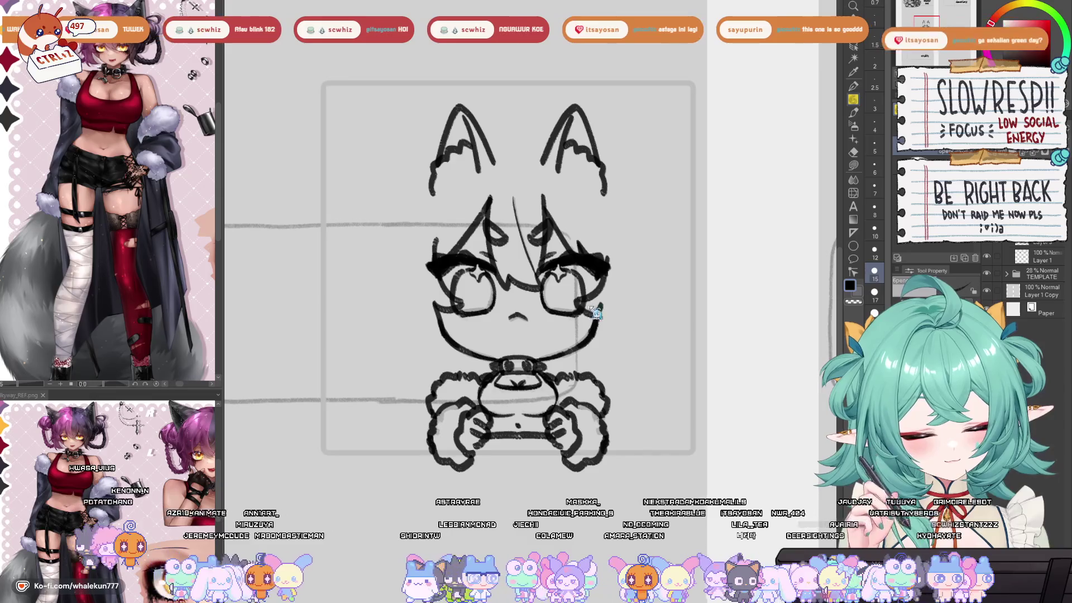
scroll(593, 296, up, 2)
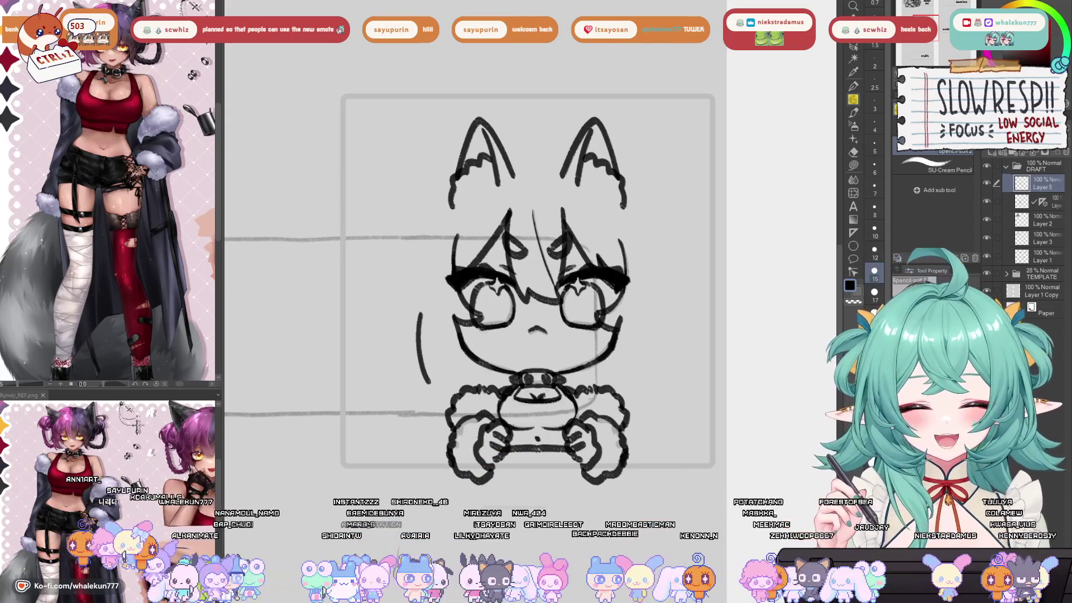
- Draw a curved hair strand left of the face, then redraw it shorter
mouse_move(545, 311)
mouse_down()
mouse_move(546, 289)
mouse_move(529, 303)
mouse_up()
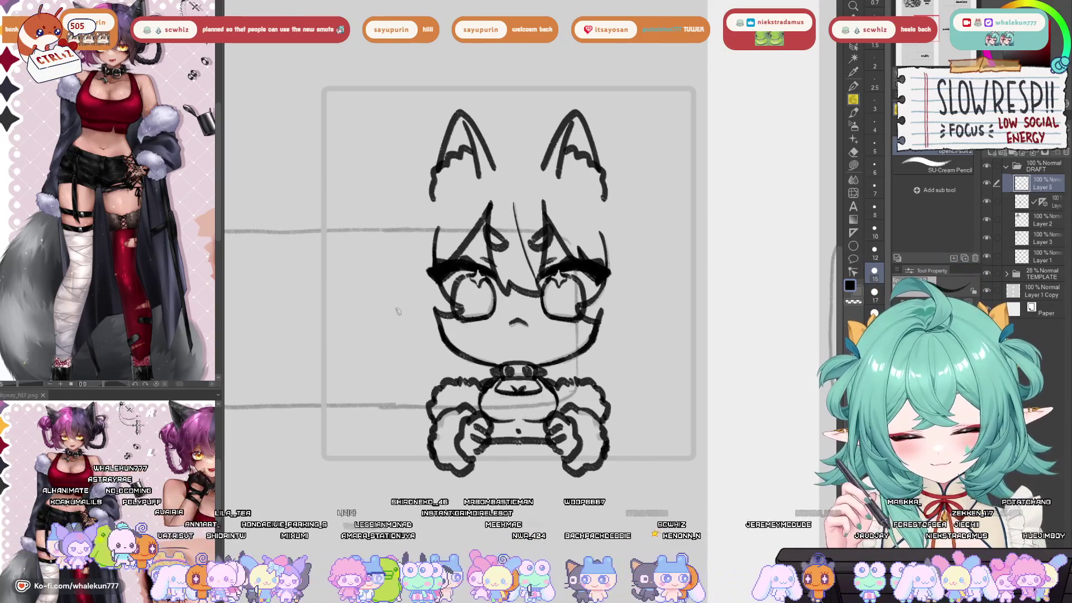
drag(401, 321, 444, 367)
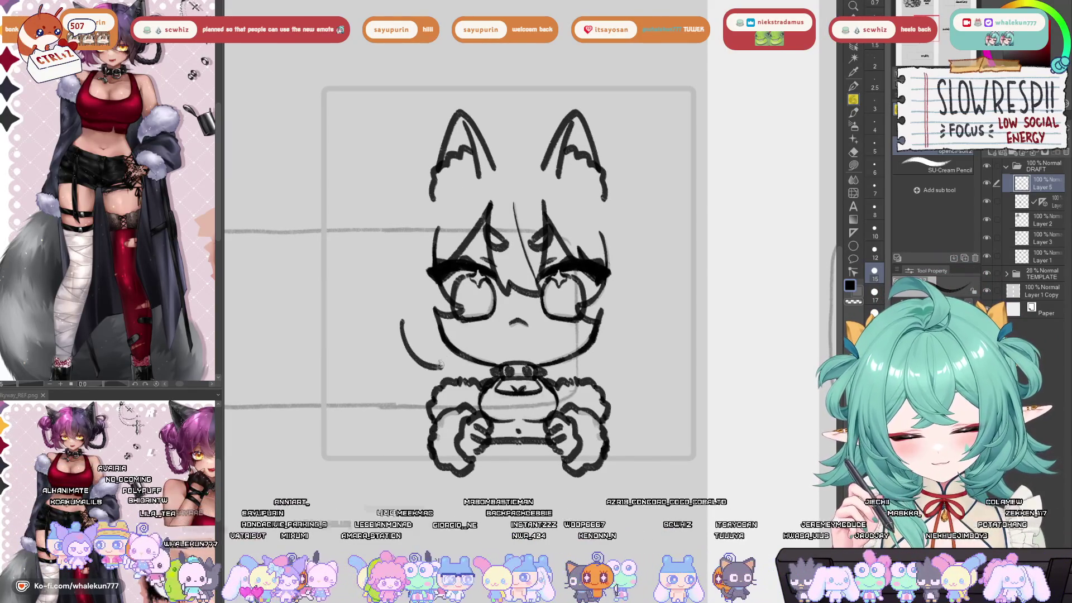
key(ctrl+z)
mouse_move(400, 316)
mouse_down()
mouse_move(418, 361)
mouse_move(452, 366)
mouse_up()
- Check the layout zoomed out, zoom back in, and add a curling hair stroke beside the left eye
scroll(479, 320, down, 5)
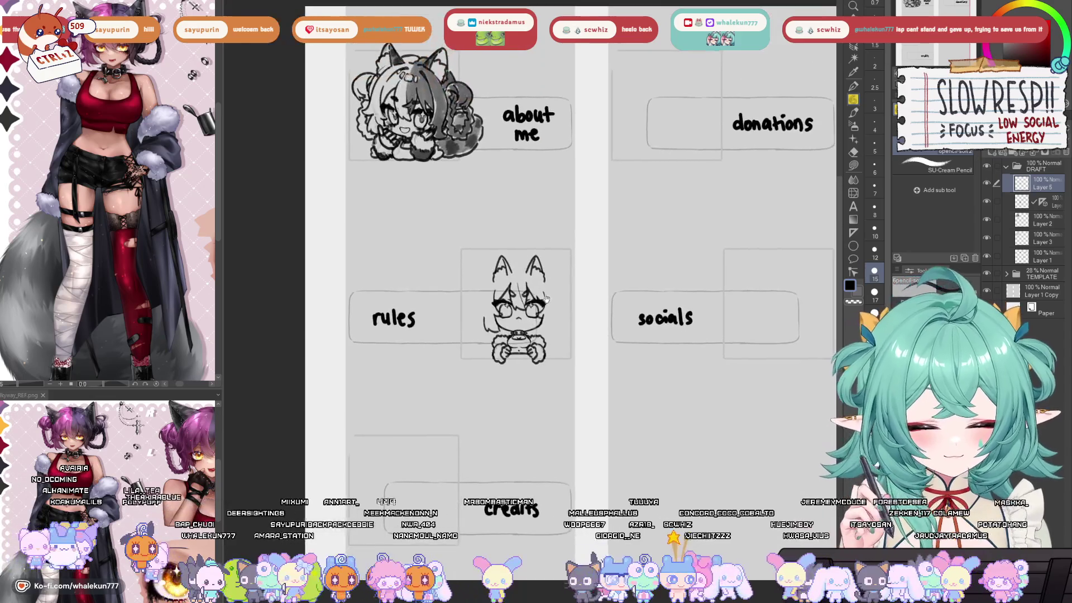
scroll(514, 307, up, 5)
scroll(515, 307, up, 2)
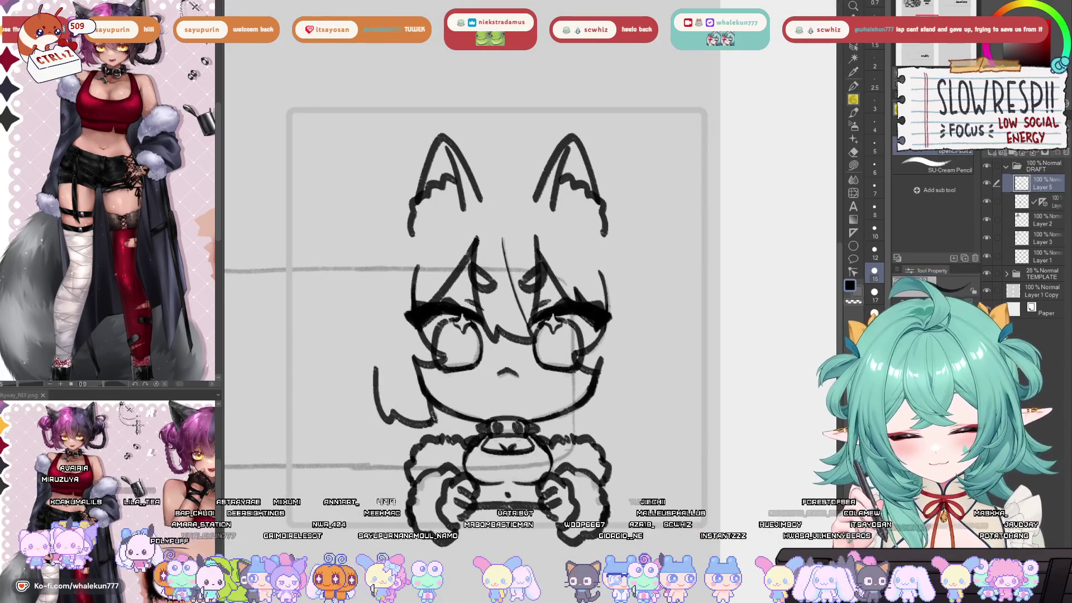
drag(500, 291, 528, 335)
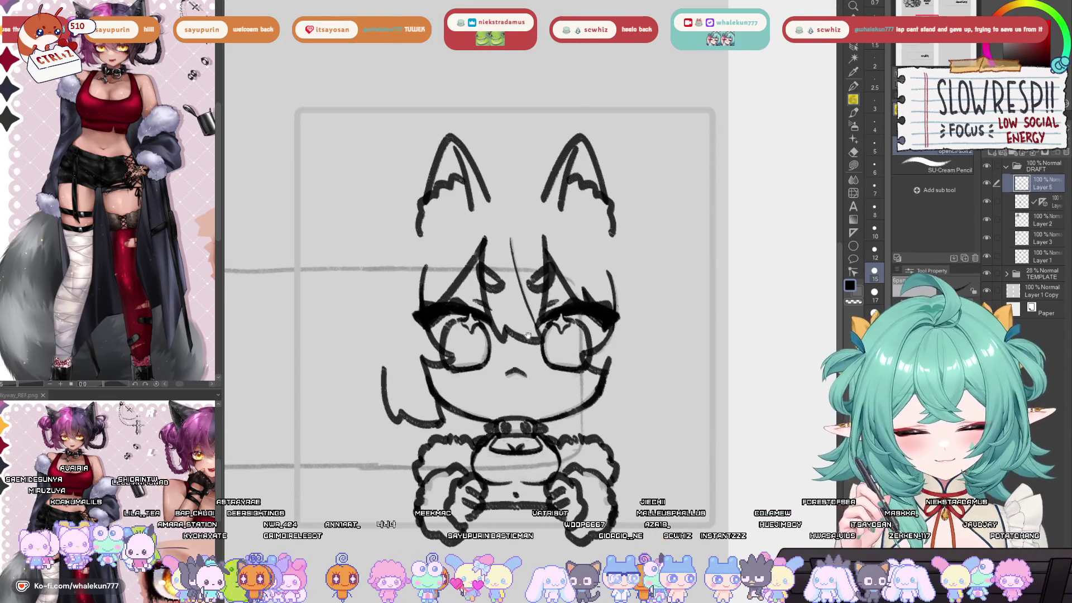
drag(410, 347, 444, 360)
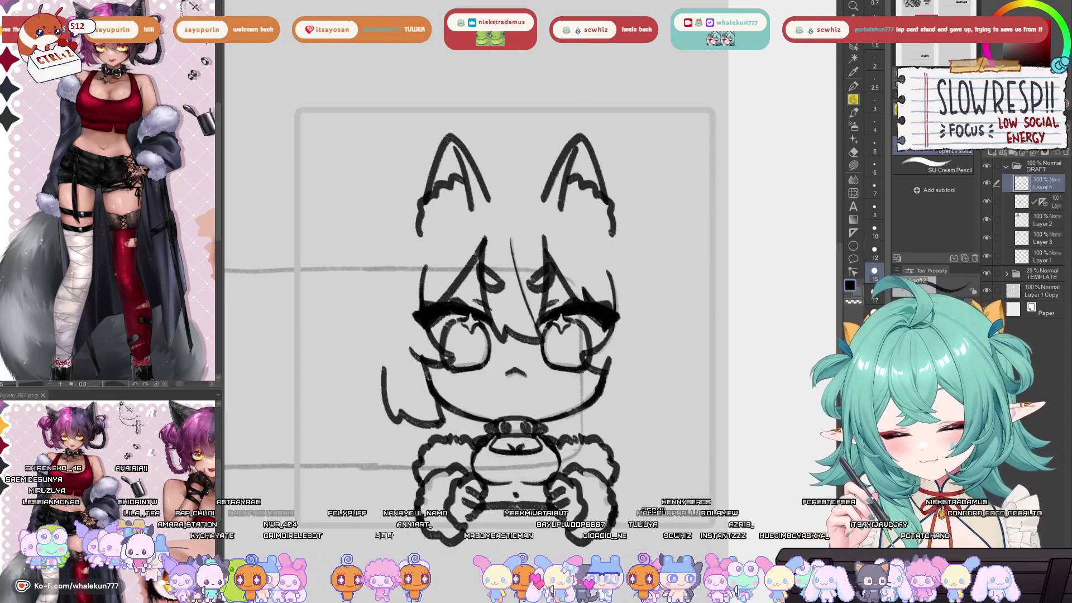
mouse_move(596, 385)
mouse_down()
mouse_move(603, 355)
mouse_move(582, 379)
mouse_up()
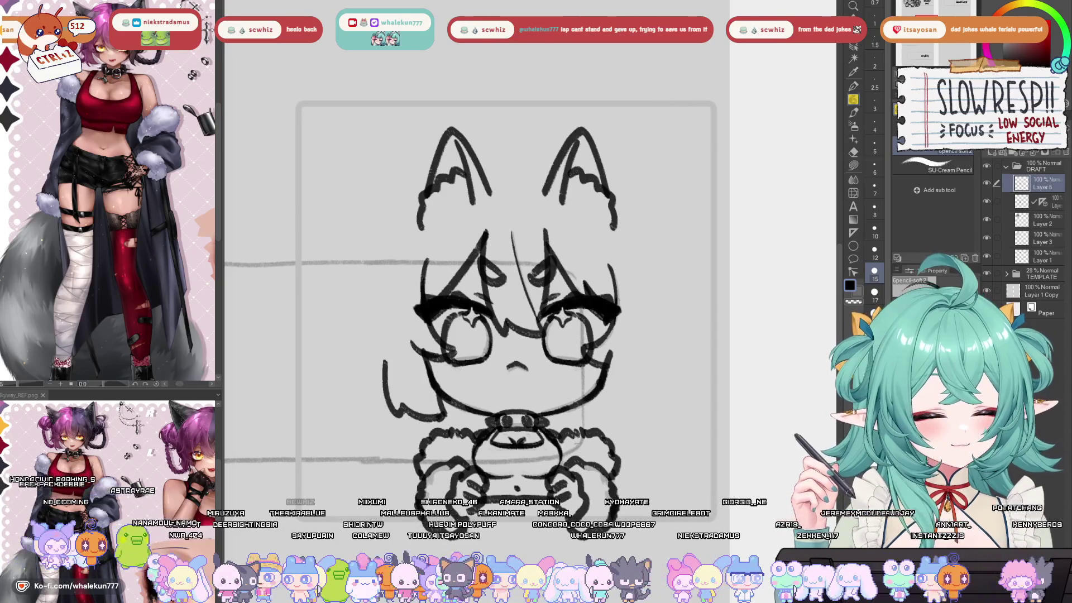
- Lasso both cat ears, move them higher on the head, and deselect
drag(381, 296, 375, 327)
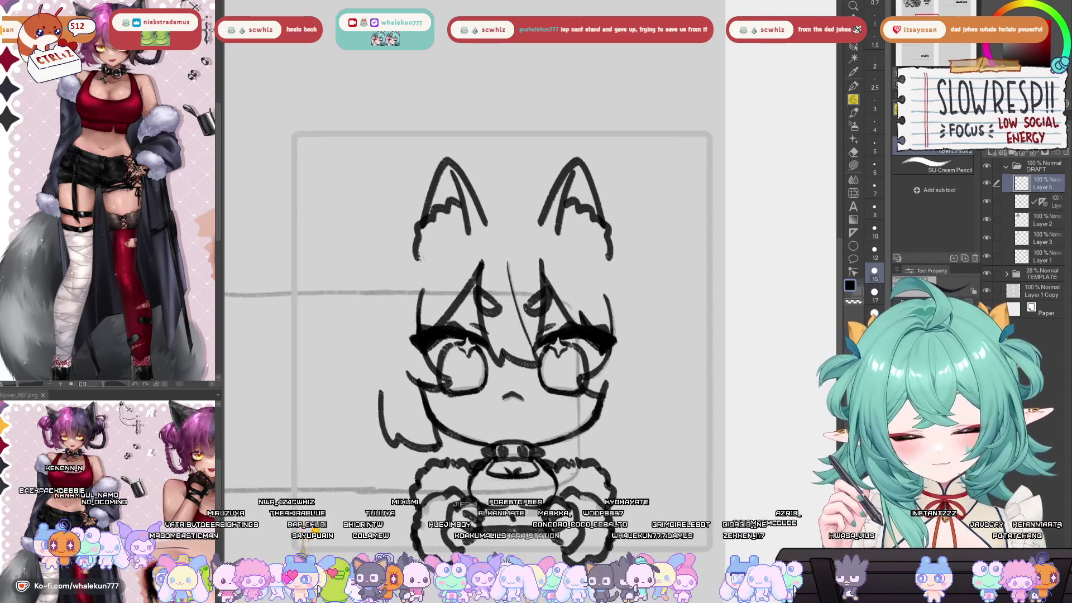
drag(531, 232, 513, 248)
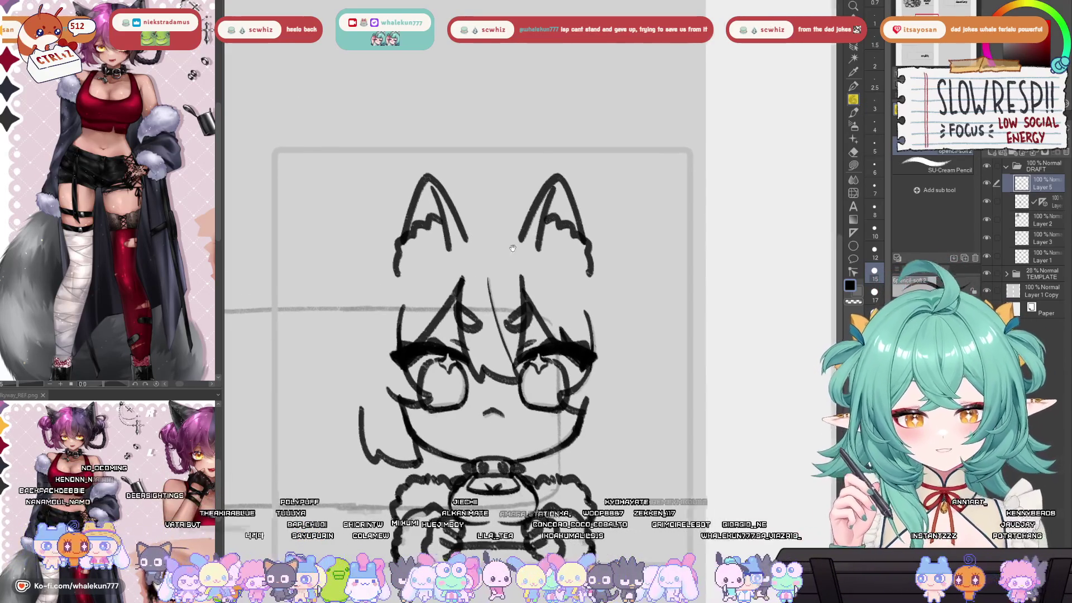
click(1022, 201)
key(m)
mouse_move(624, 219)
mouse_down()
mouse_move(623, 261)
mouse_move(506, 230)
mouse_move(621, 235)
mouse_move(564, 215)
mouse_move(565, 205)
mouse_up()
key(k)
key(ctrl+d)
- With the pencil on Layer 5, try several long hair curves down from the left ear
click(1038, 183)
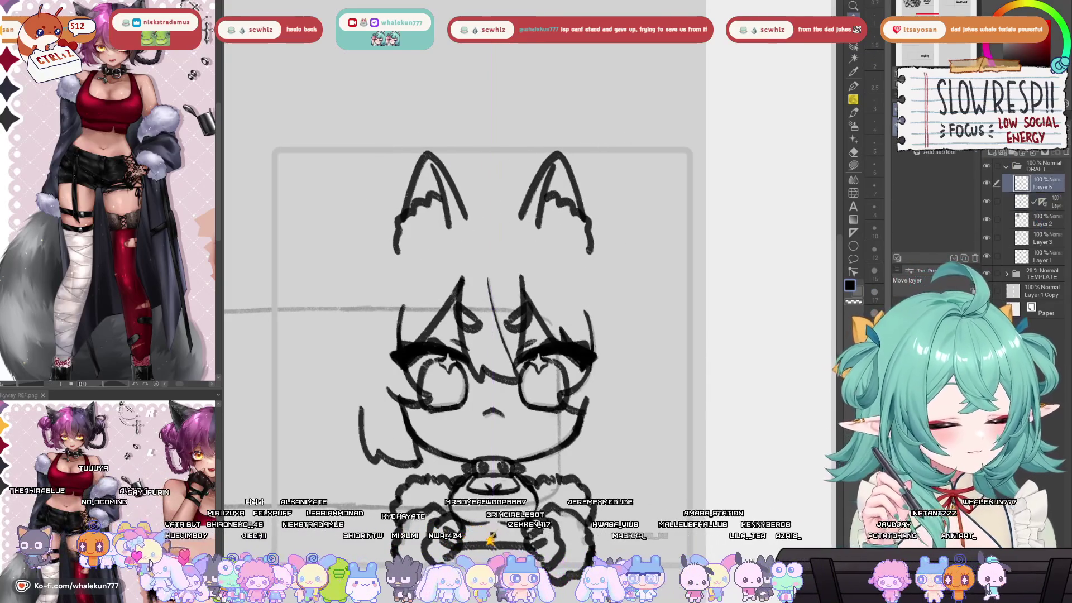
key(p)
drag(496, 265, 517, 260)
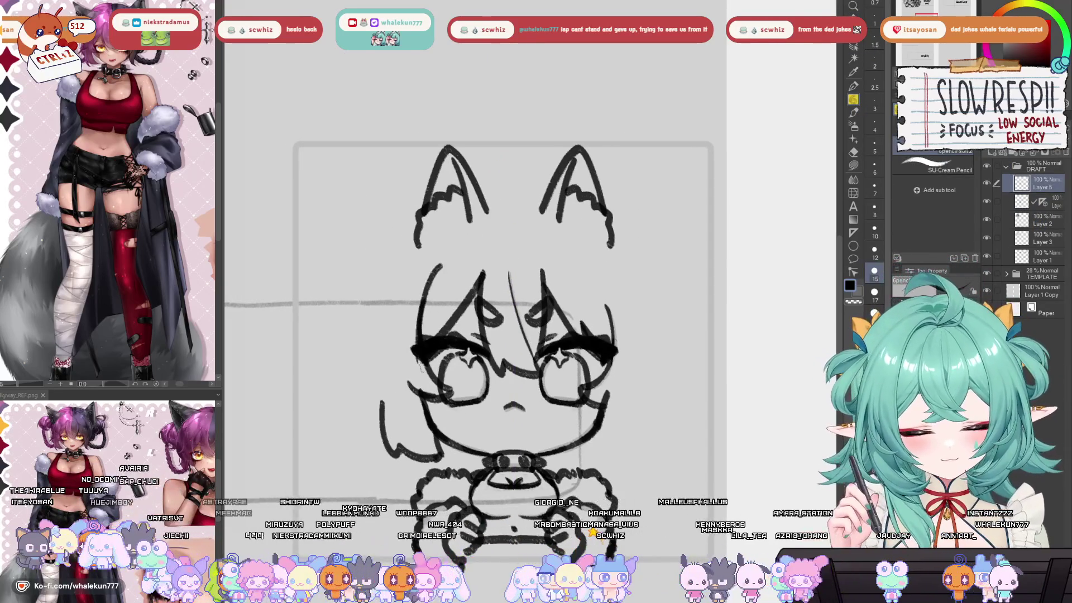
mouse_move(445, 270)
mouse_down()
mouse_move(498, 226)
mouse_move(406, 284)
mouse_up()
key(ctrl+z)
drag(494, 209, 384, 312)
key(ctrl+z)
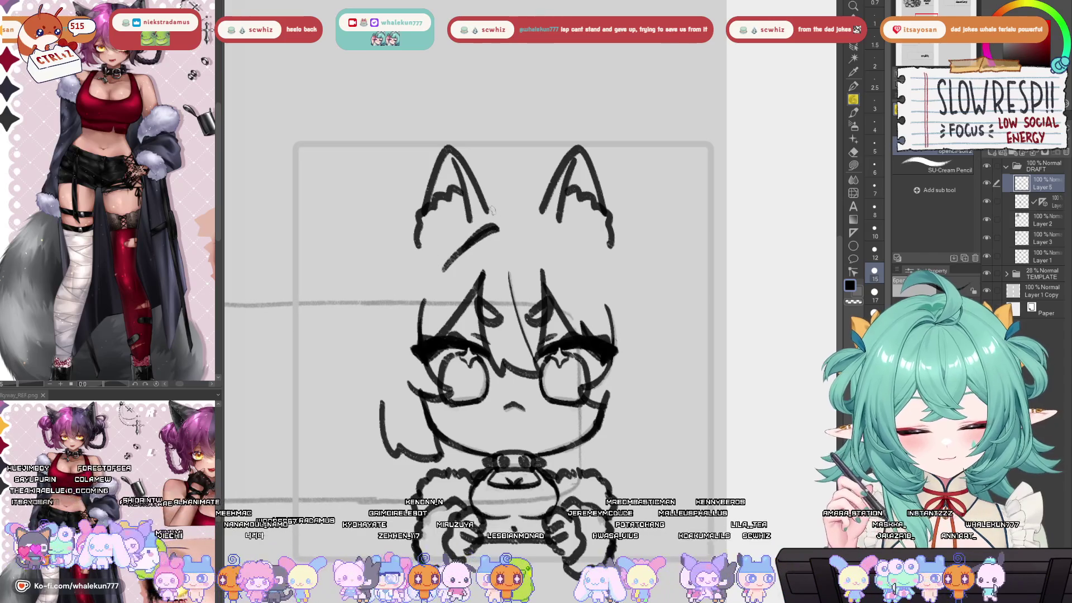
drag(496, 209, 394, 325)
key(ctrl+z)
drag(487, 208, 385, 315)
key(ctrl+z)
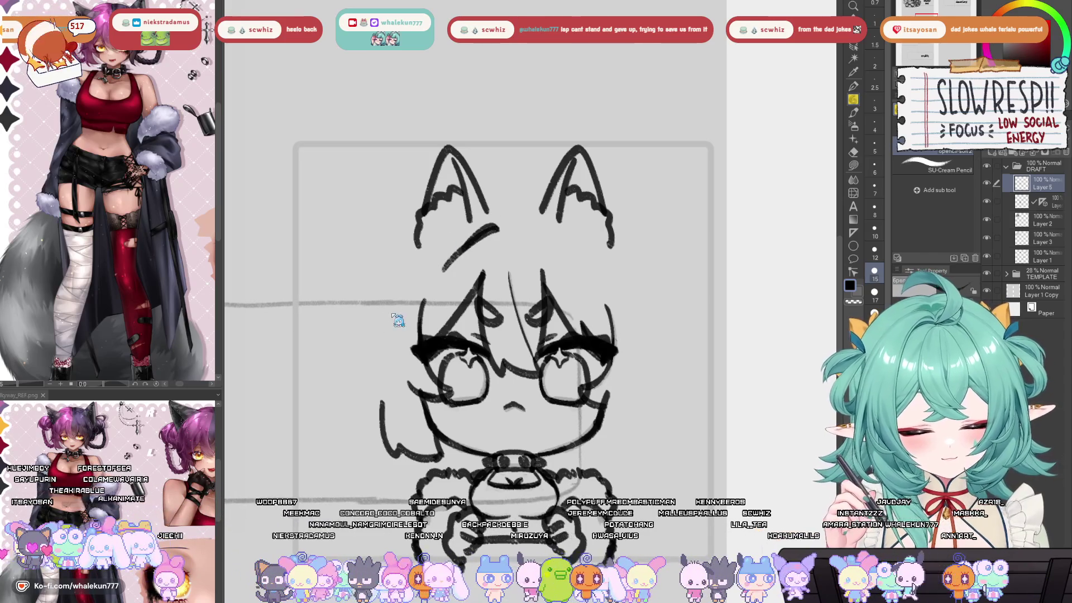
- On the layer below Layer 5, sketch ear-base lines and head-outline curves, then remove them
key(ctrl+z)
click(983, 202)
key(ctrl+z)
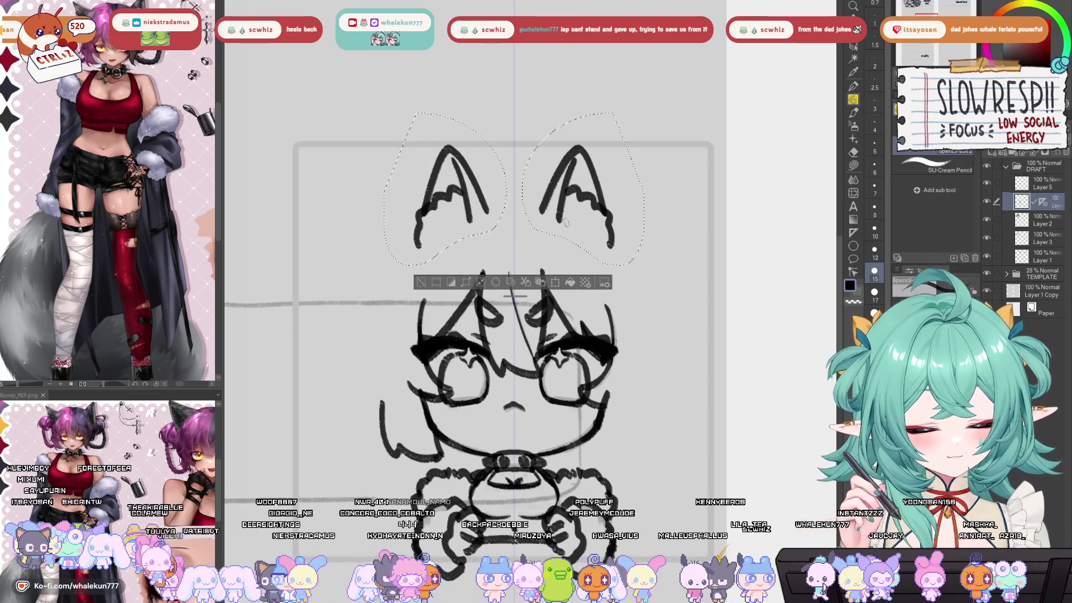
drag(499, 226, 458, 251)
drag(530, 226, 572, 251)
mouse_move(499, 213)
mouse_down()
mouse_move(419, 216)
mouse_move(645, 308)
mouse_up()
drag(498, 215, 384, 307)
key(ctrl+z)
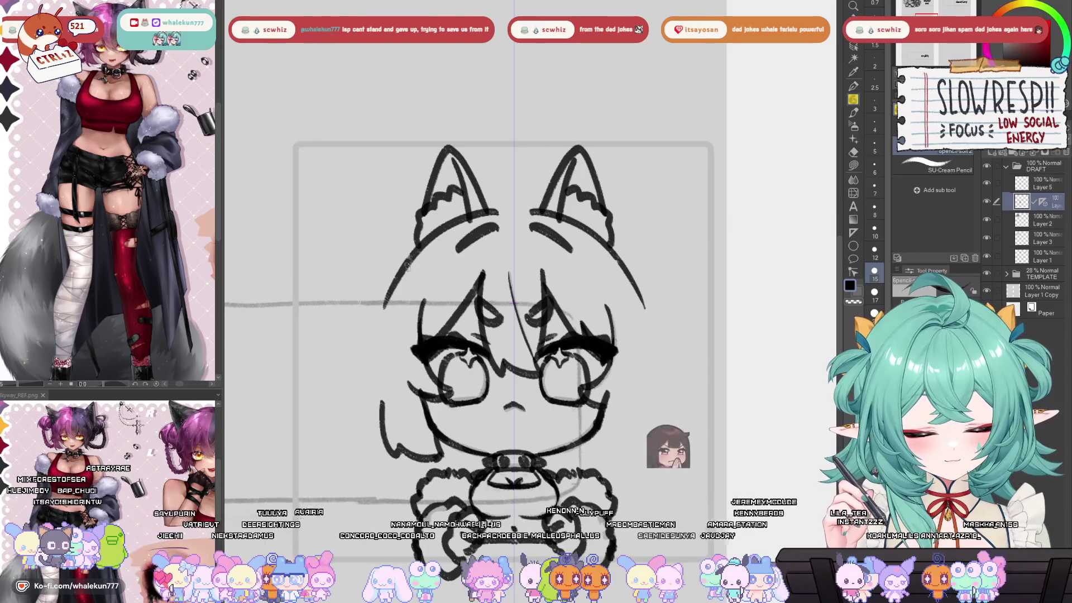
drag(416, 254, 391, 296)
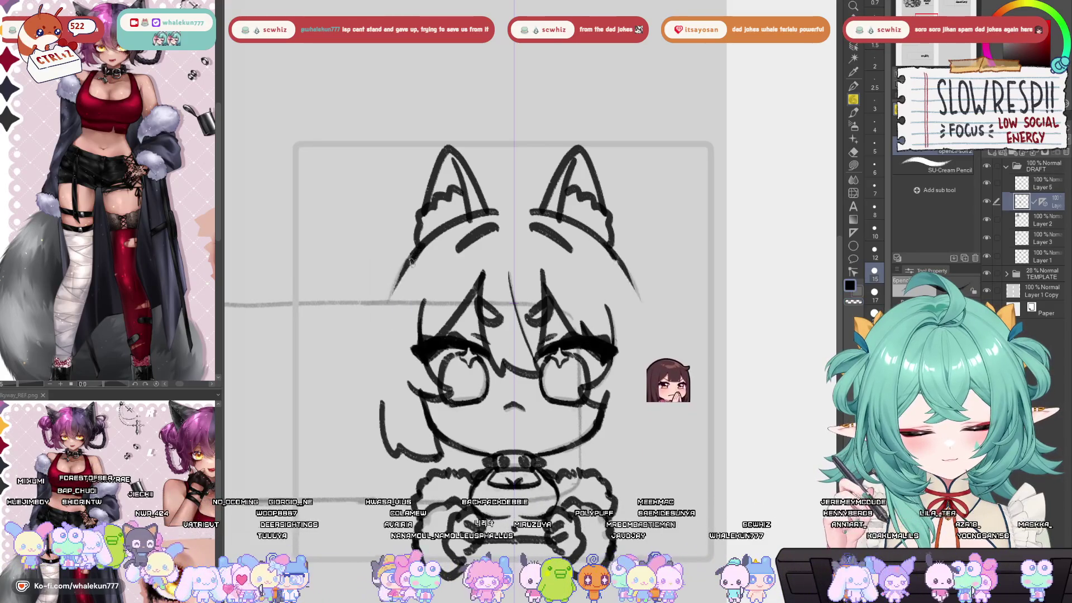
key(ctrl+z)
key(ctrl+z)
key(ctrl+z)
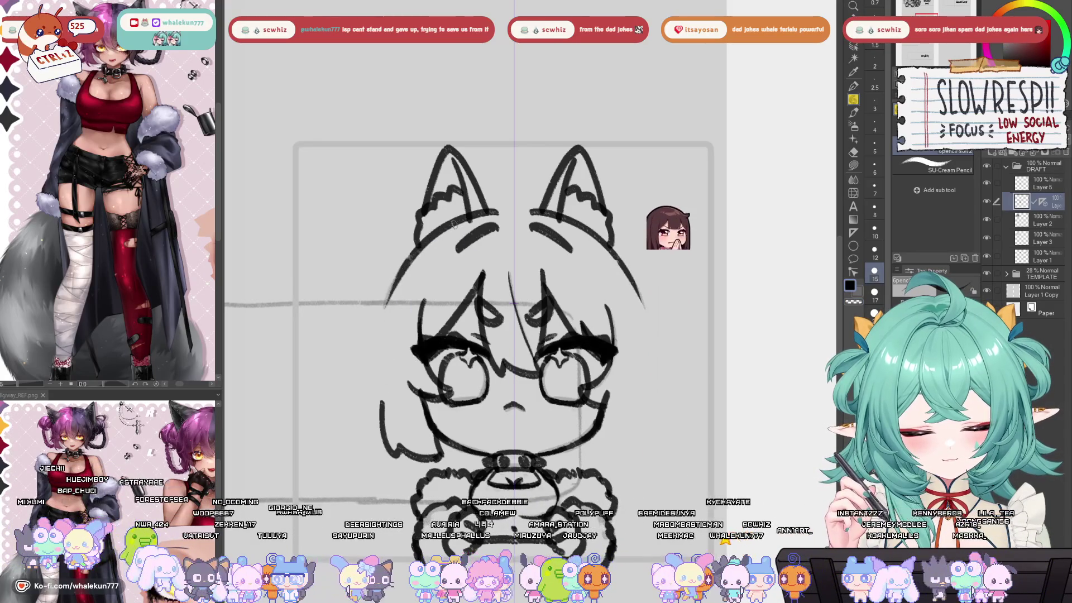
- Redraw the symmetric head outline from the ear bases downward until it fits
key(ctrl+z)
mouse_move(495, 209)
mouse_down()
mouse_move(406, 282)
mouse_move(397, 306)
mouse_up()
key(ctrl+z)
drag(490, 209, 390, 311)
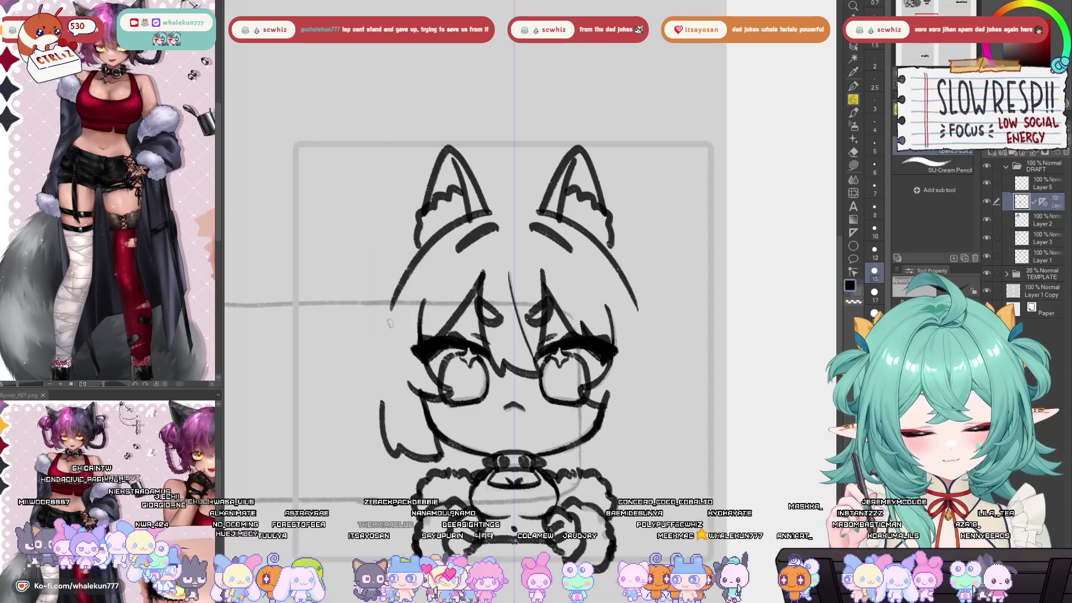
key(ctrl+z)
mouse_move(505, 212)
mouse_down()
mouse_move(418, 263)
mouse_move(486, 221)
mouse_move(382, 313)
mouse_up()
key(ctrl+z)
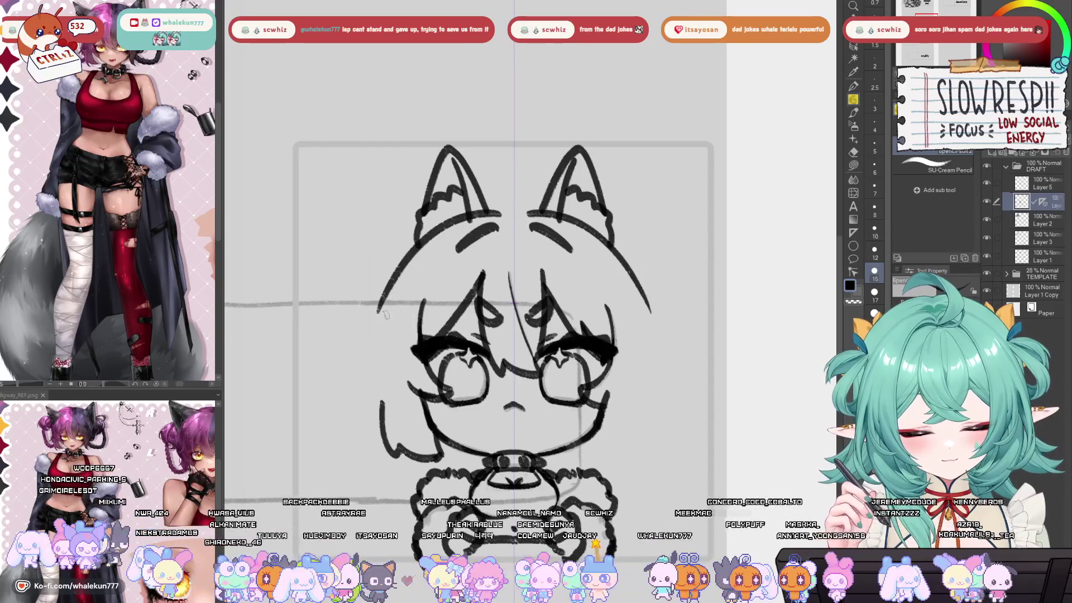
key(ctrl+z)
drag(500, 211, 383, 345)
key(ctrl+z)
mouse_move(496, 211)
mouse_down()
mouse_move(393, 287)
mouse_move(379, 332)
mouse_up()
scroll(612, 221, down, 3)
scroll(581, 268, up, 2)
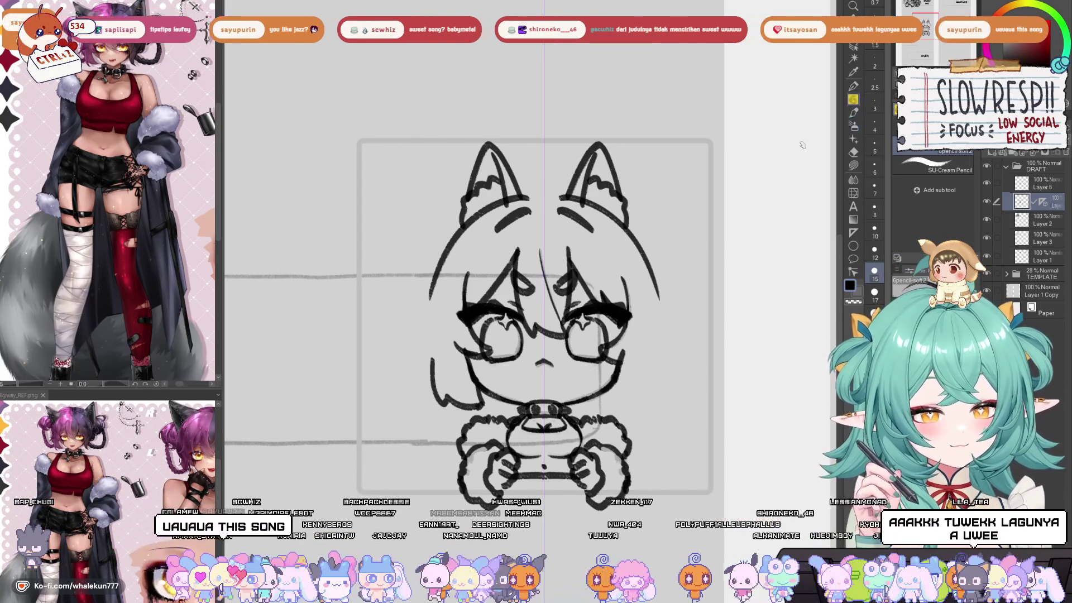
drag(655, 380, 652, 351)
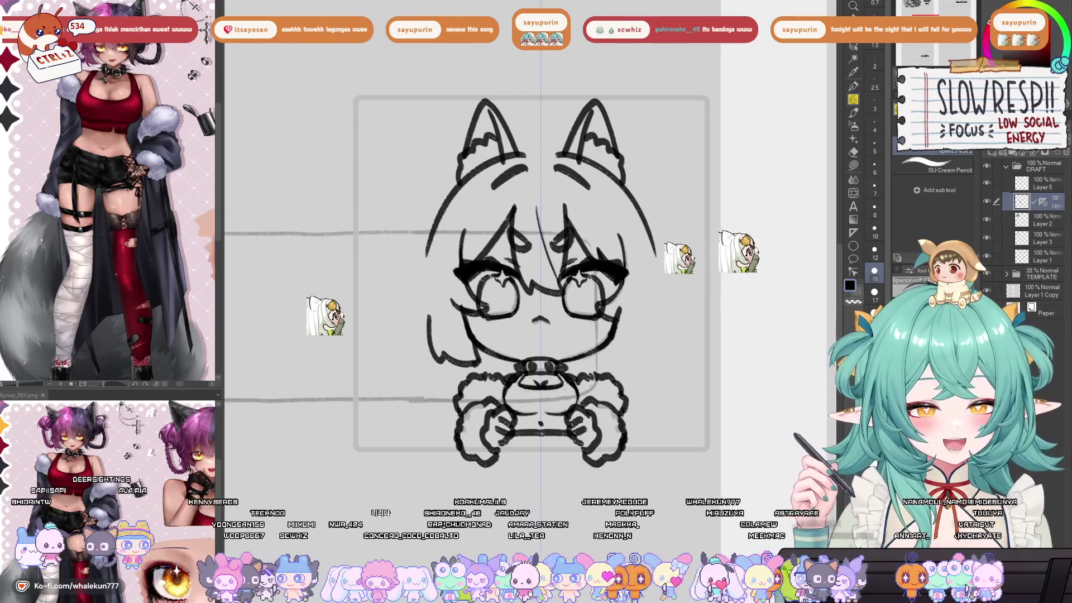
- Zoom out to show the chibi alongside the about me, rules and socials panels
key(ctrl+minus)
key(ctrl+minus)
key(ctrl+minus)
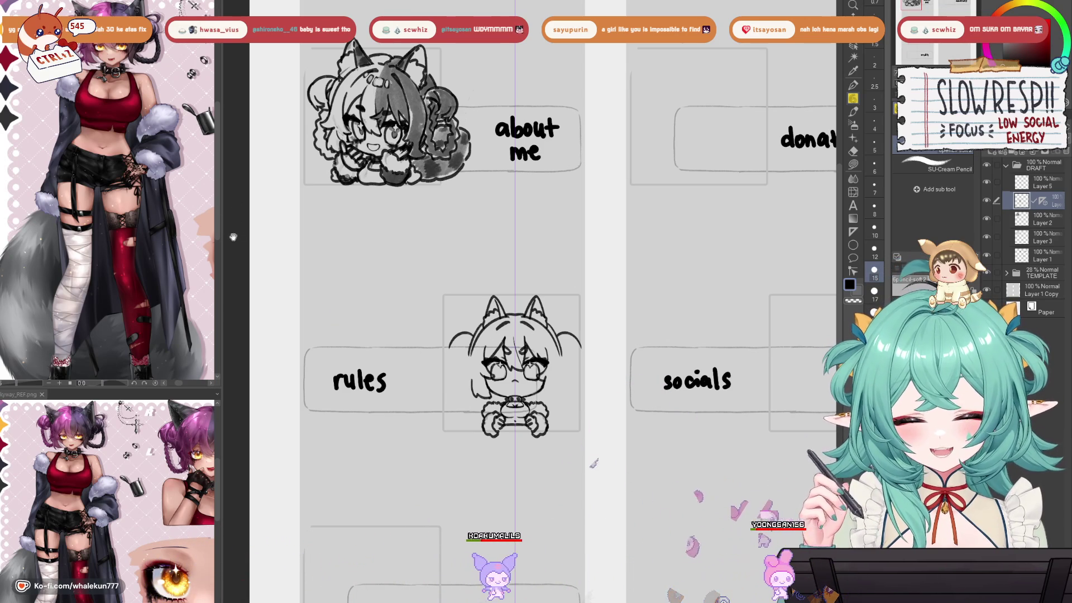
drag(594, 464, 605, 435)
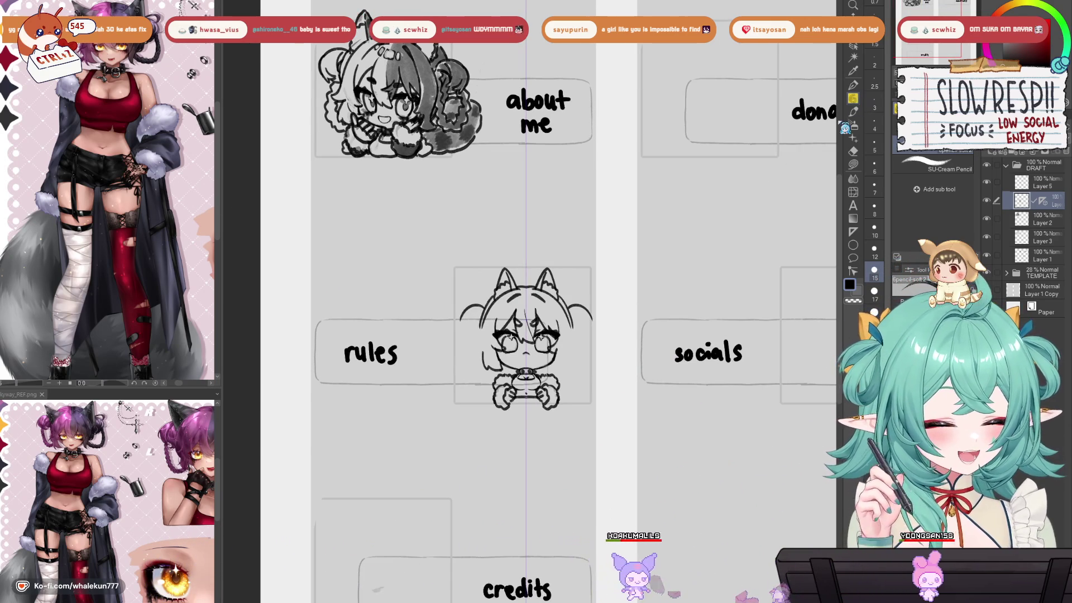
drag(525, 434, 568, 360)
scroll(568, 359, up, 1)
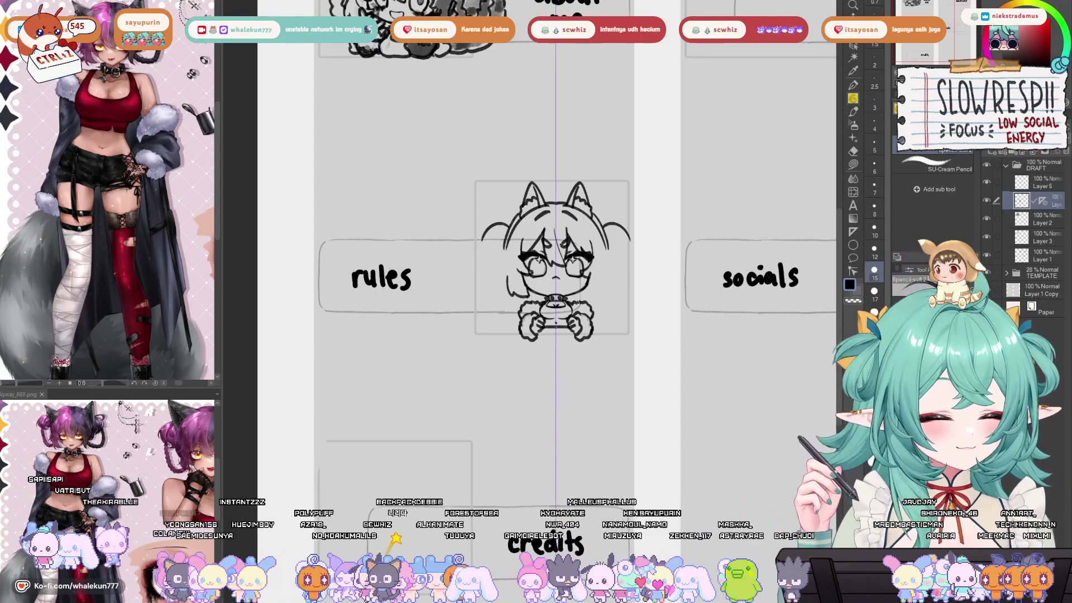
- Adjust the canvas zoom on the inked chibi
scroll(519, 240, up, 3)
- Draw mirrored side-bun curves beside the head, redrawing them several times
mouse_move(518, 239)
mouse_down()
mouse_move(509, 290)
mouse_move(520, 250)
mouse_move(511, 279)
mouse_move(527, 285)
mouse_up()
key(ctrl+z)
key(ctrl+z)
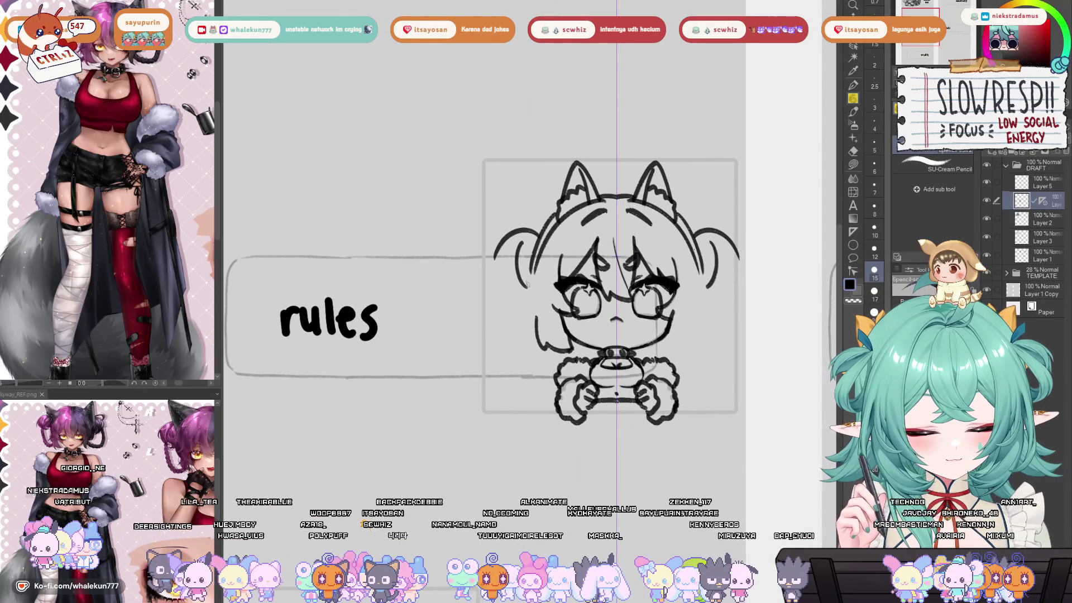
mouse_move(500, 246)
mouse_down()
mouse_move(487, 288)
mouse_move(497, 291)
mouse_up()
key(ctrl+z)
key(ctrl+z)
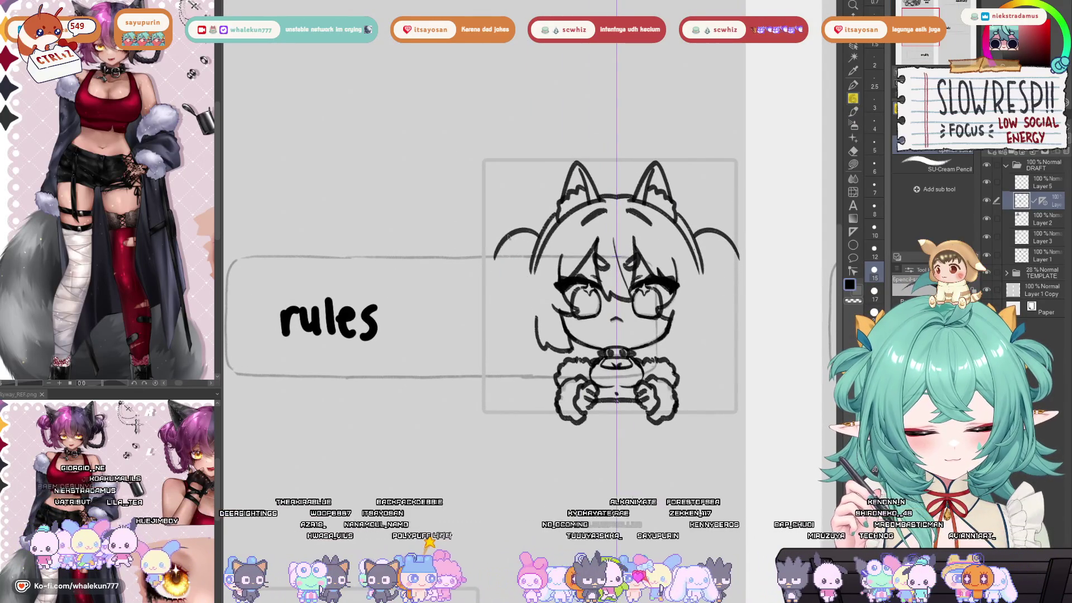
drag(511, 234, 486, 284)
key(ctrl+z)
drag(510, 233, 489, 284)
key(ctrl+z)
- Add mirrored inner detail strokes inside both buns
key(ctrl+z)
mouse_move(511, 231)
mouse_down()
mouse_move(498, 284)
mouse_move(514, 286)
mouse_move(509, 238)
mouse_move(504, 271)
mouse_move(525, 293)
mouse_move(508, 297)
mouse_move(535, 285)
mouse_move(525, 282)
mouse_up()
key(ctrl+z)
key(ctrl+z)
key(ctrl+z)
key(ctrl+z)
key(ctrl+z)
key(ctrl+z)
key(ctrl+z)
key(ctrl+z)
key(ctrl+z)
key(ctrl+z)
drag(525, 277, 533, 290)
key(ctrl+z)
key(ctrl+z)
mouse_move(517, 236)
mouse_down()
mouse_move(528, 262)
mouse_move(560, 269)
mouse_move(554, 254)
mouse_up()
key(ctrl+z)
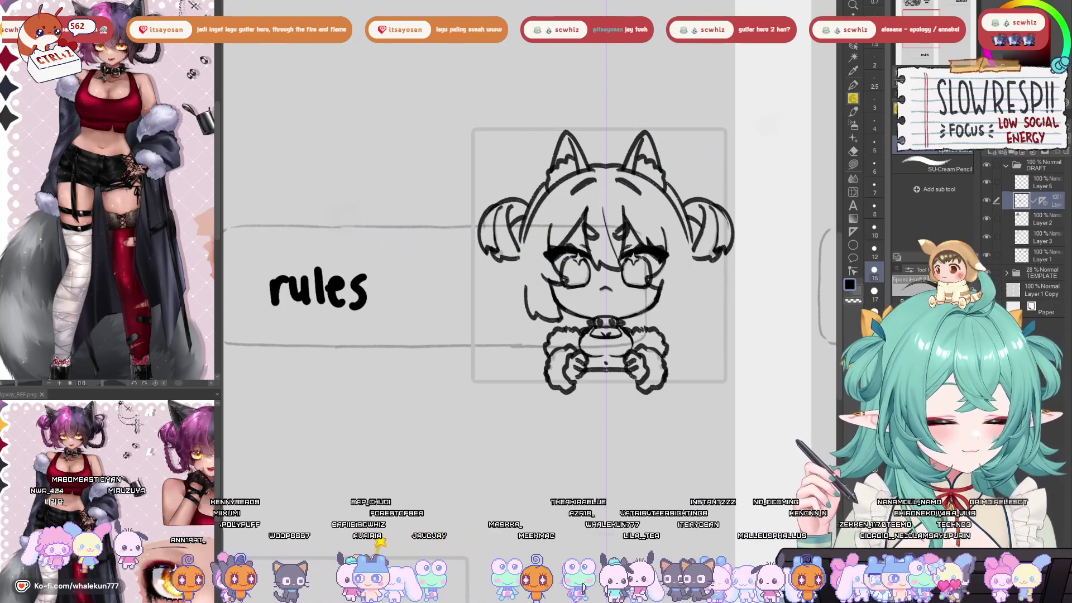
drag(558, 279, 535, 331)
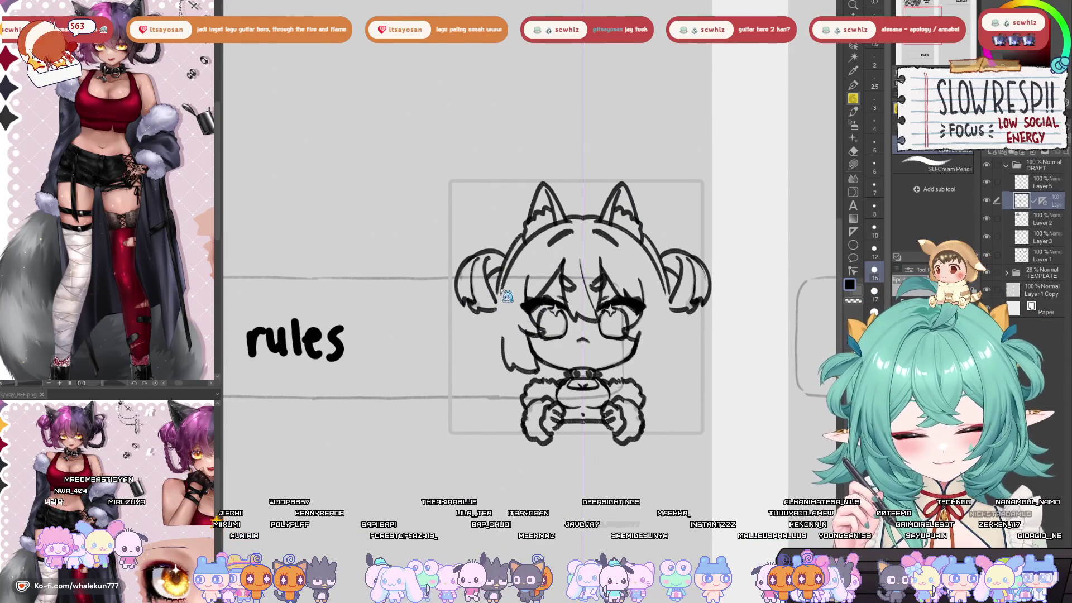
- Select Layer 5 in the Layer panel as the active drawing layer
click(1047, 183)
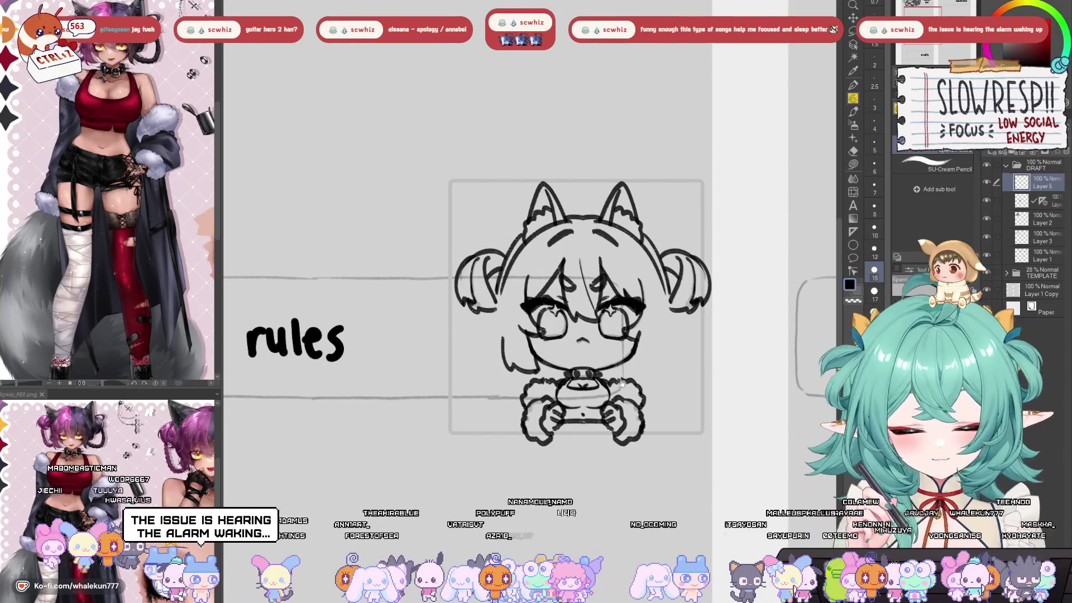
- Draw a hair stroke on the left side of the face, redrawing it more cleanly
drag(623, 383, 609, 362)
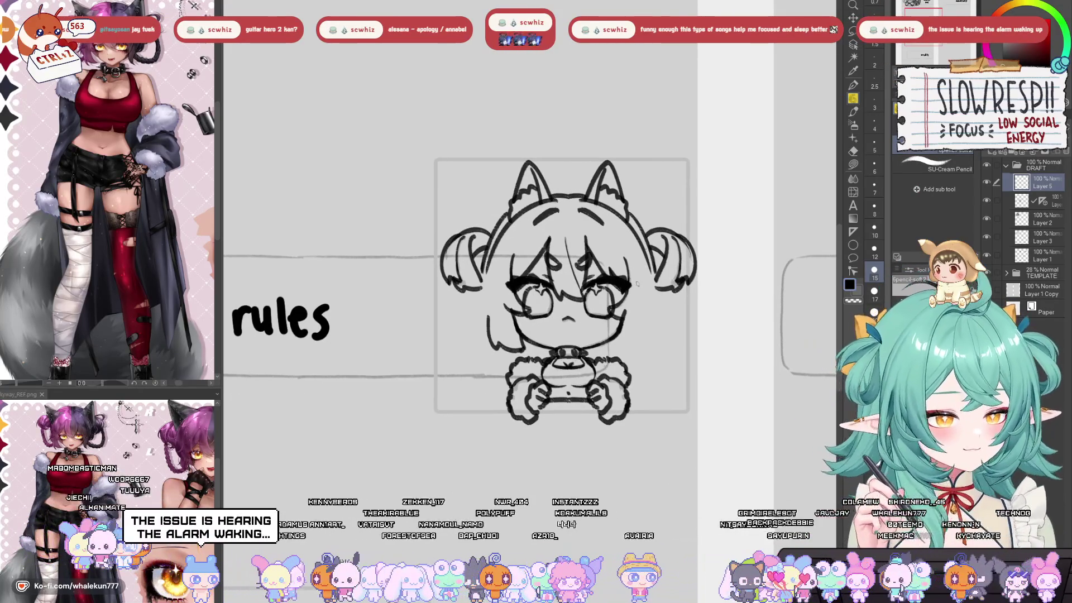
drag(589, 255, 589, 285)
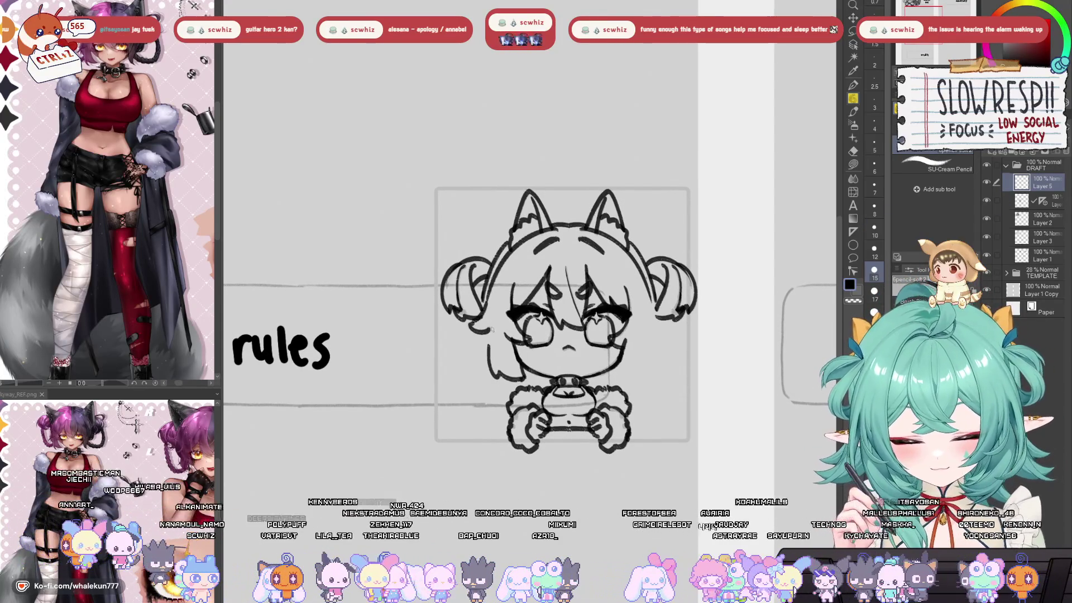
drag(487, 329, 479, 359)
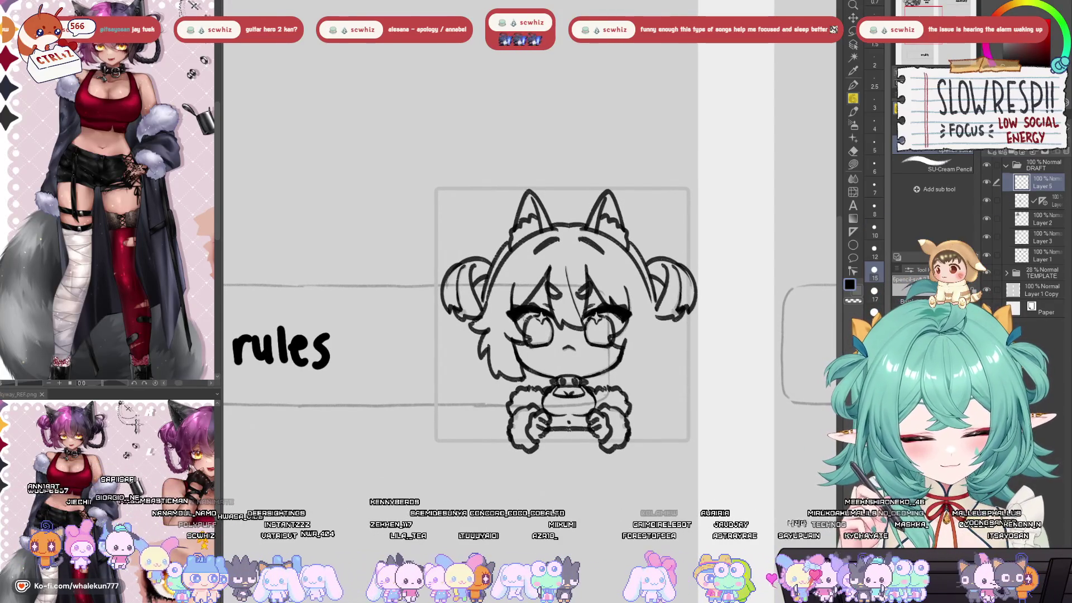
drag(564, 313, 564, 307)
key(ctrl+z)
mouse_move(487, 325)
mouse_down()
mouse_move(482, 355)
mouse_move(522, 345)
mouse_up()
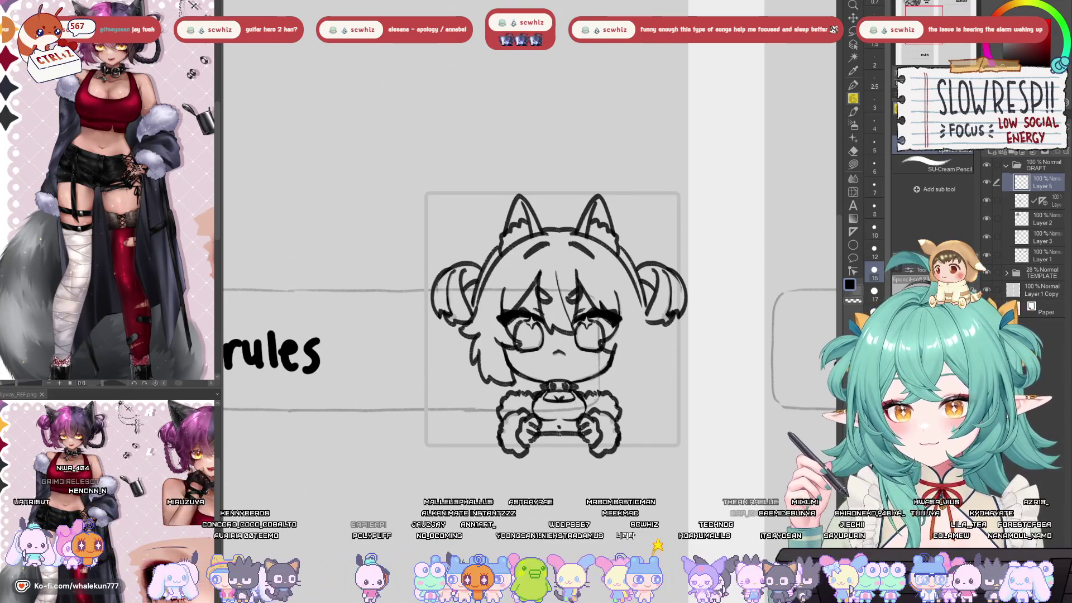
- Draw the hair line down the right of the face, redoing it as a shorter stroke
mouse_move(561, 251)
mouse_down()
mouse_move(574, 189)
mouse_move(488, 178)
mouse_up()
scroll(503, 247, up, 3)
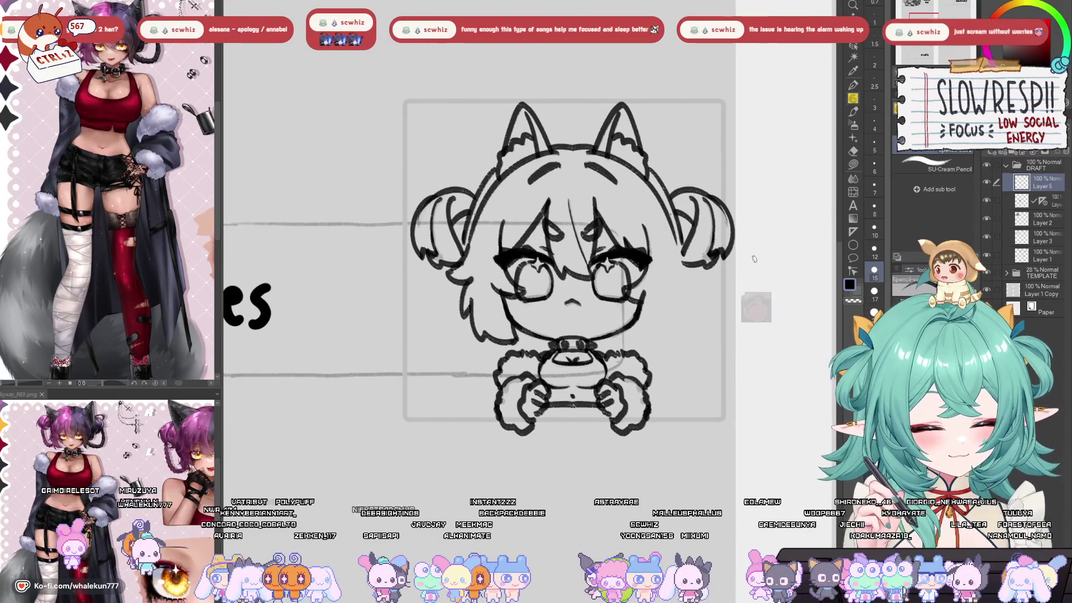
drag(674, 261, 618, 242)
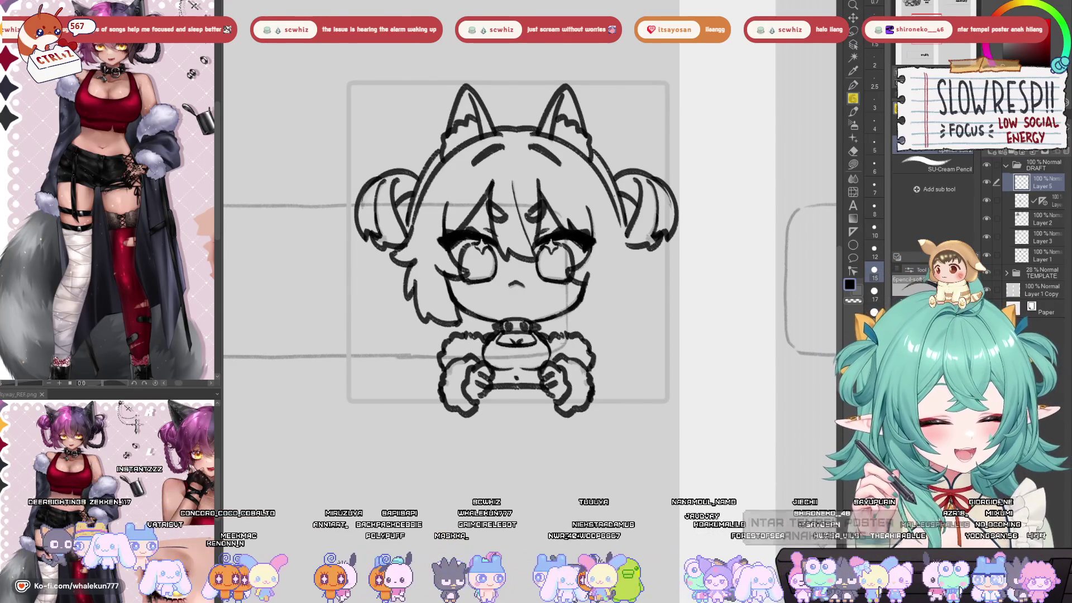
scroll(617, 315, up, 2)
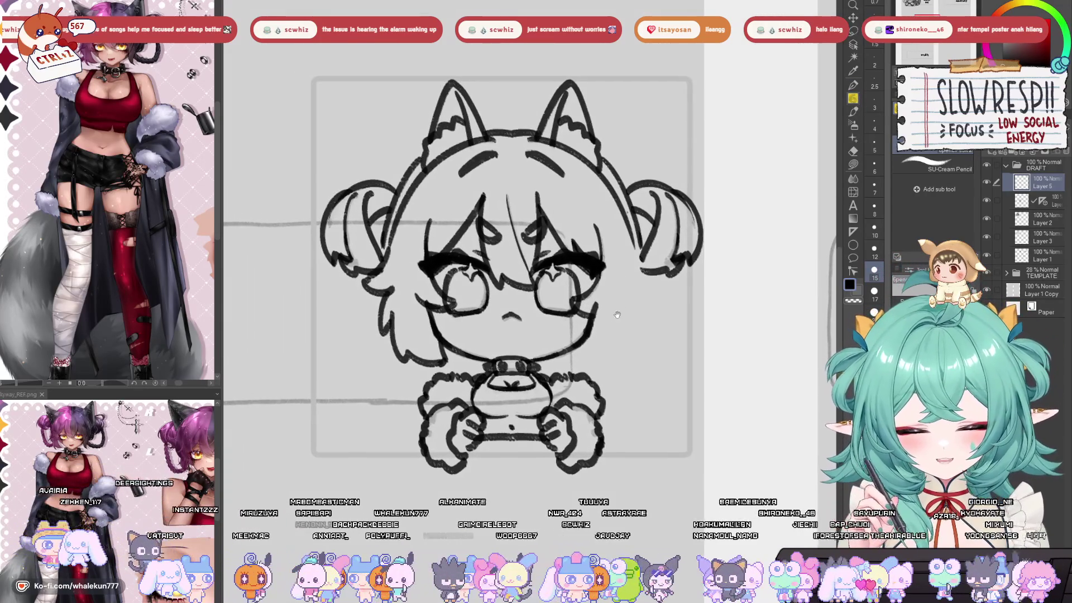
drag(639, 249, 620, 357)
key(ctrl+z)
key(ctrl+z)
mouse_move(633, 235)
mouse_down()
mouse_move(628, 363)
mouse_move(636, 273)
mouse_move(626, 359)
mouse_move(617, 359)
mouse_up()
key(ctrl+z)
key(ctrl+z)
key(ctrl+z)
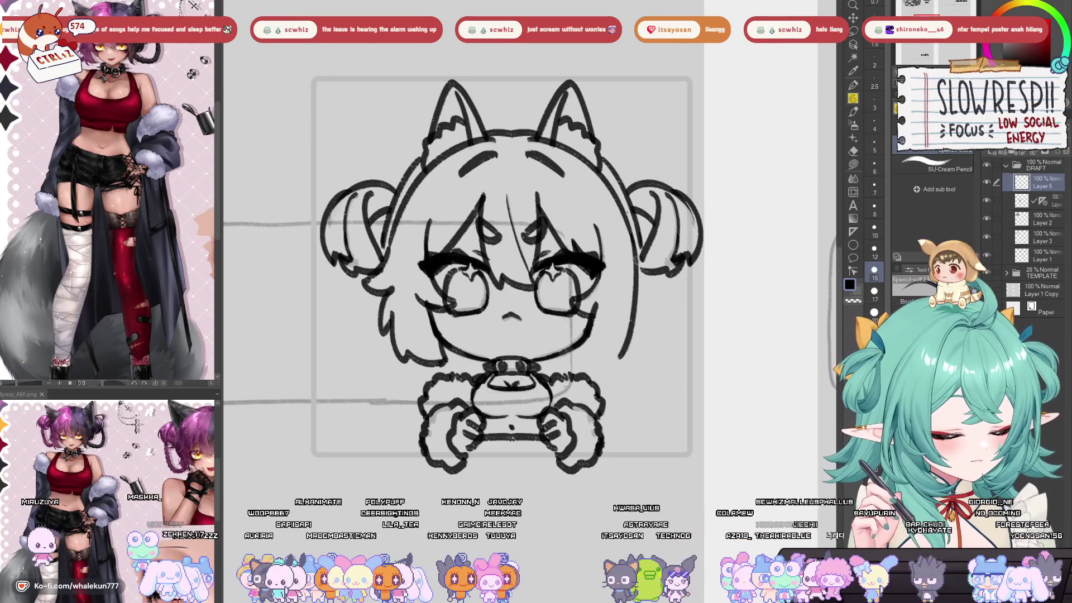
drag(632, 289, 626, 278)
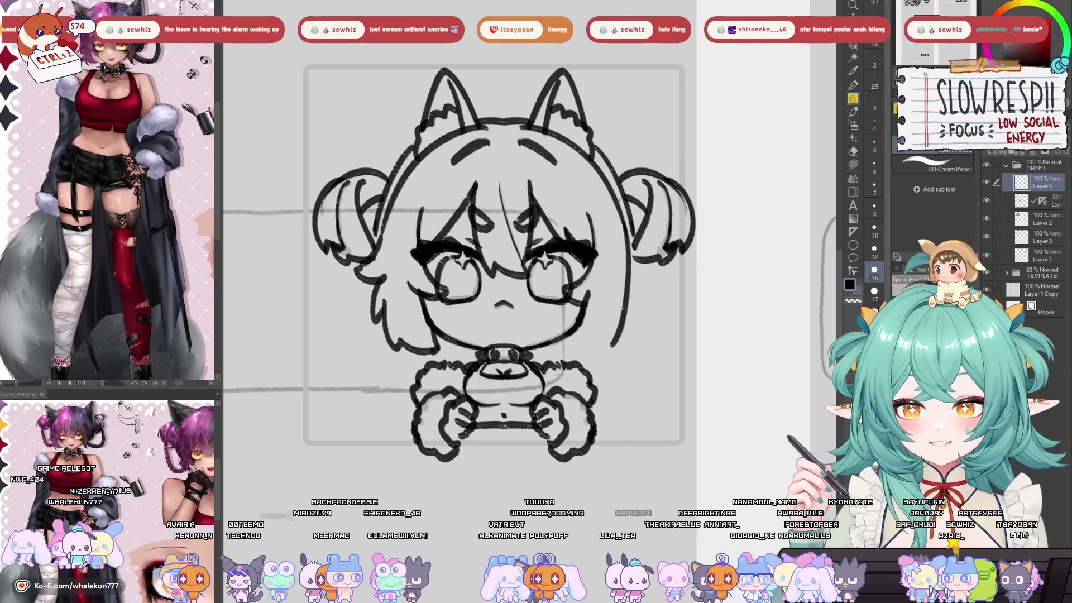
drag(642, 263, 679, 234)
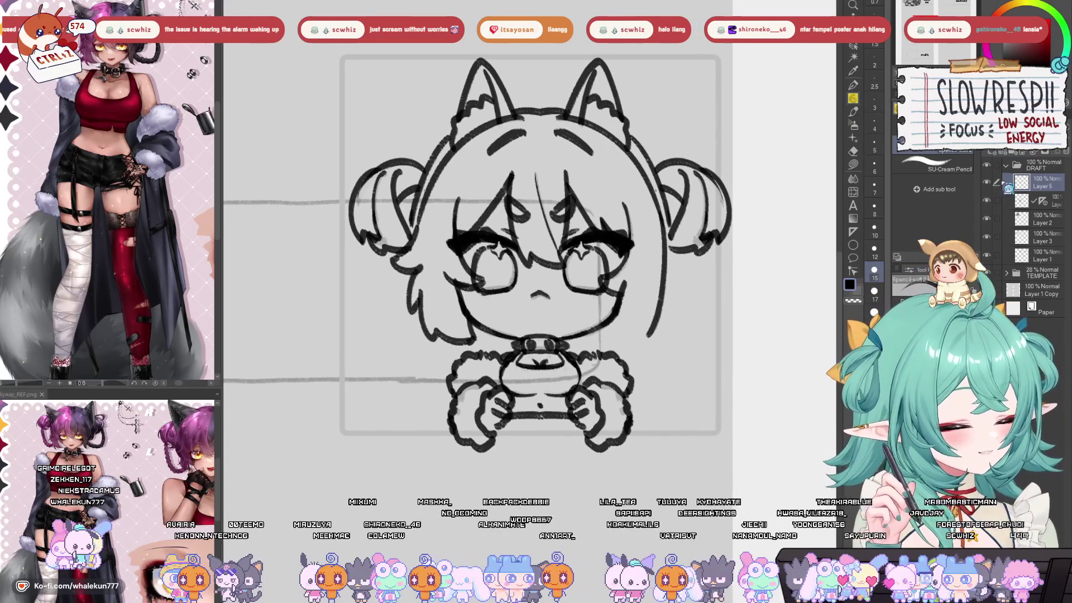
- Extend the right-cheek lines into a long hair strand ending in a curl
mouse_move(644, 267)
mouse_down()
mouse_move(636, 264)
mouse_move(642, 334)
mouse_move(644, 282)
mouse_up()
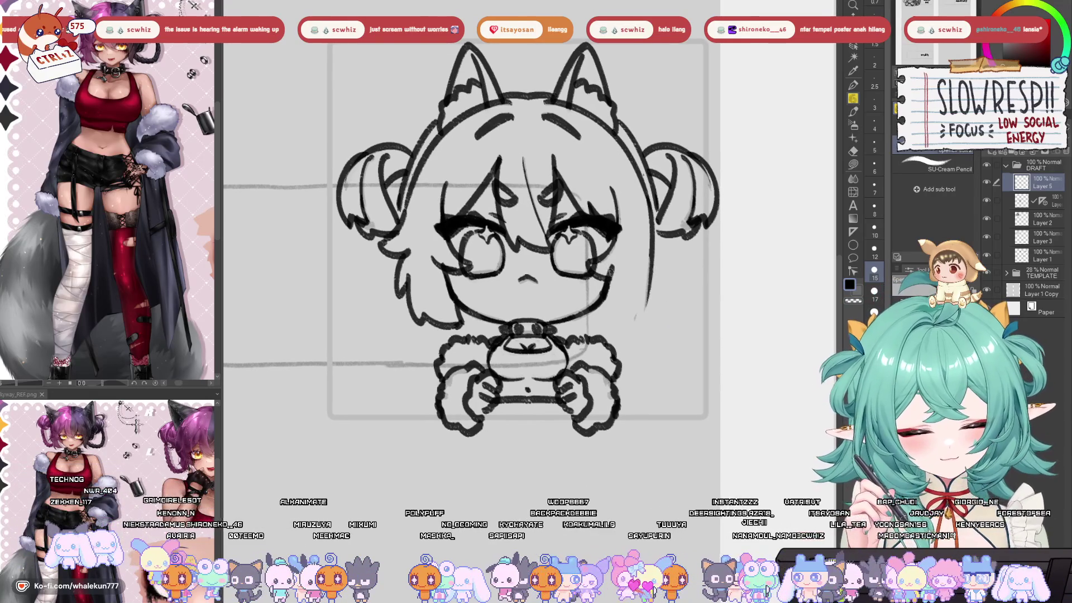
drag(614, 289, 618, 304)
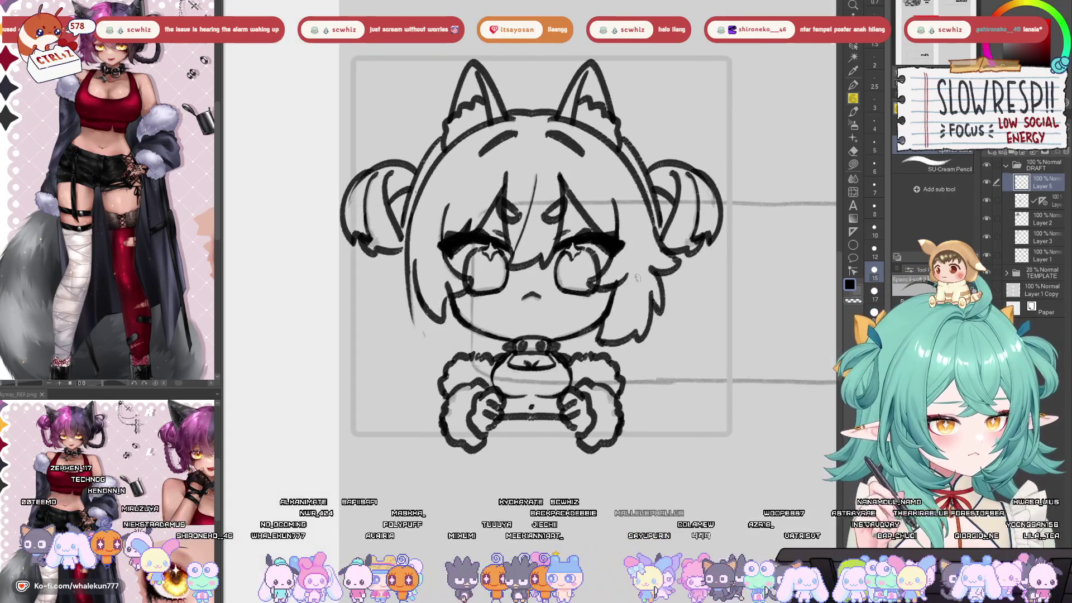
drag(481, 234, 566, 258)
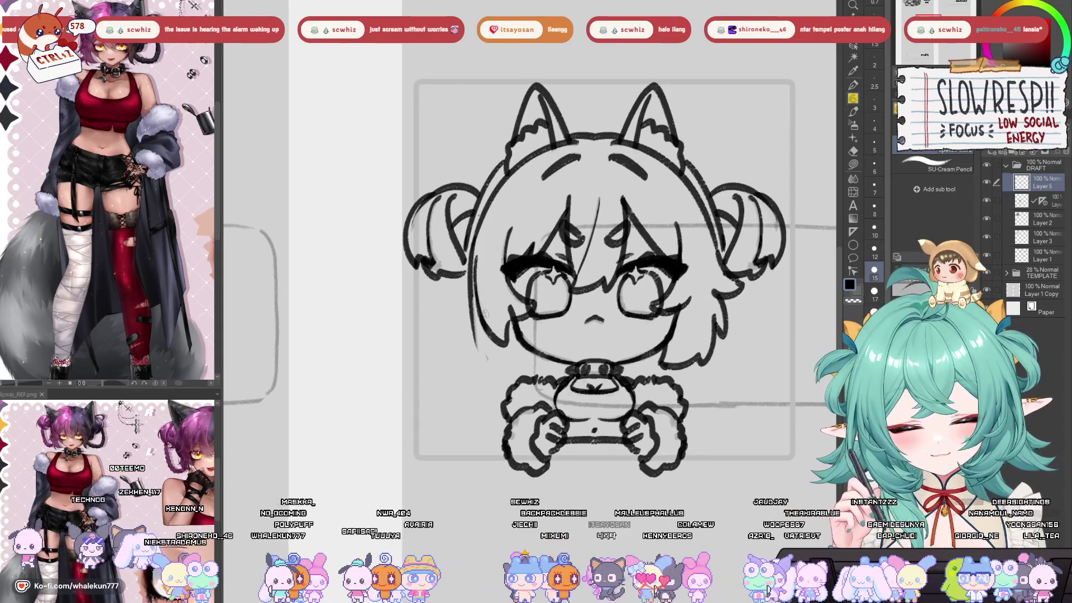
mouse_move(762, 280)
mouse_down()
mouse_move(624, 281)
mouse_move(650, 234)
mouse_up()
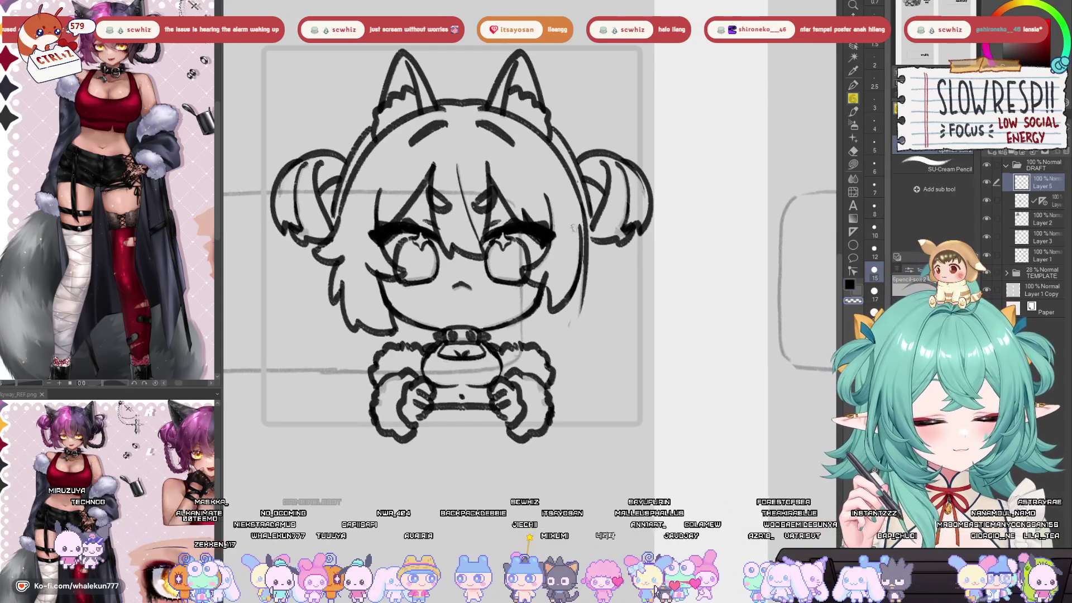
mouse_move(564, 255)
mouse_down()
mouse_move(632, 267)
mouse_move(582, 254)
mouse_move(674, 295)
mouse_up()
drag(612, 323, 588, 293)
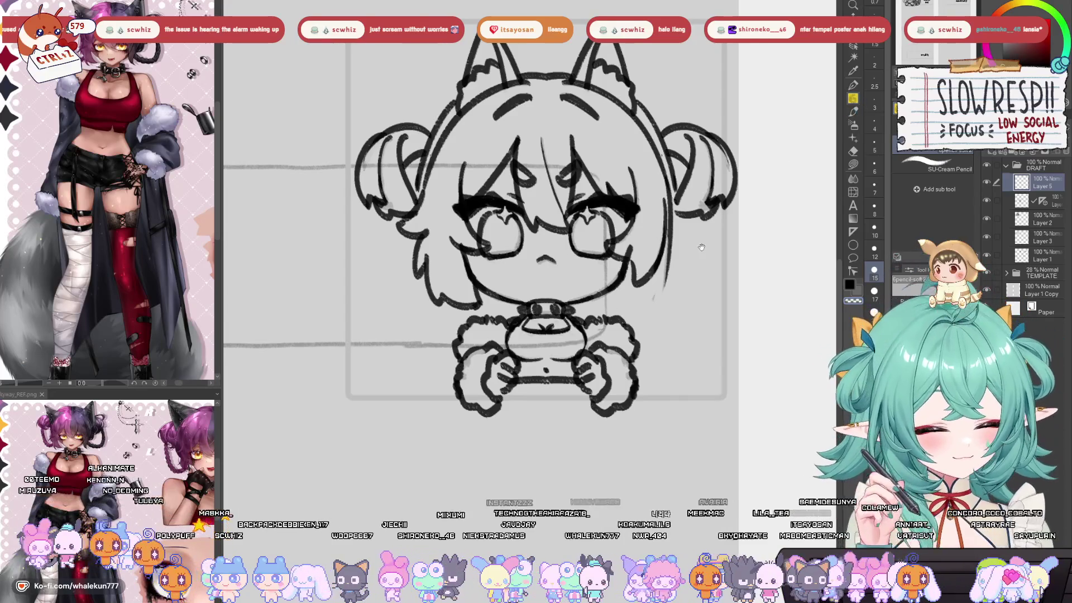
drag(701, 247, 696, 260)
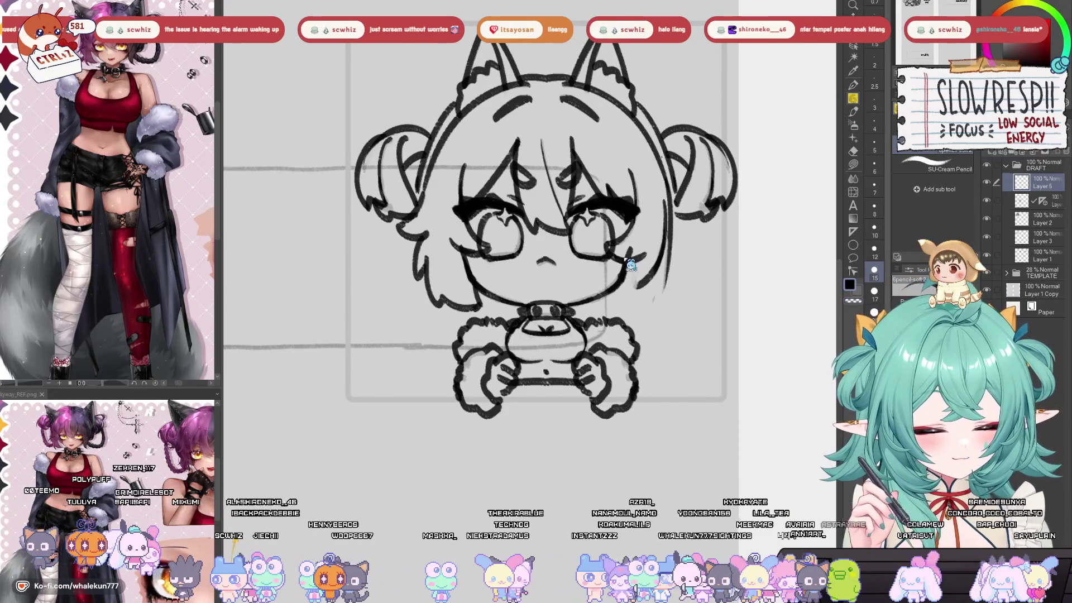
drag(630, 259, 660, 266)
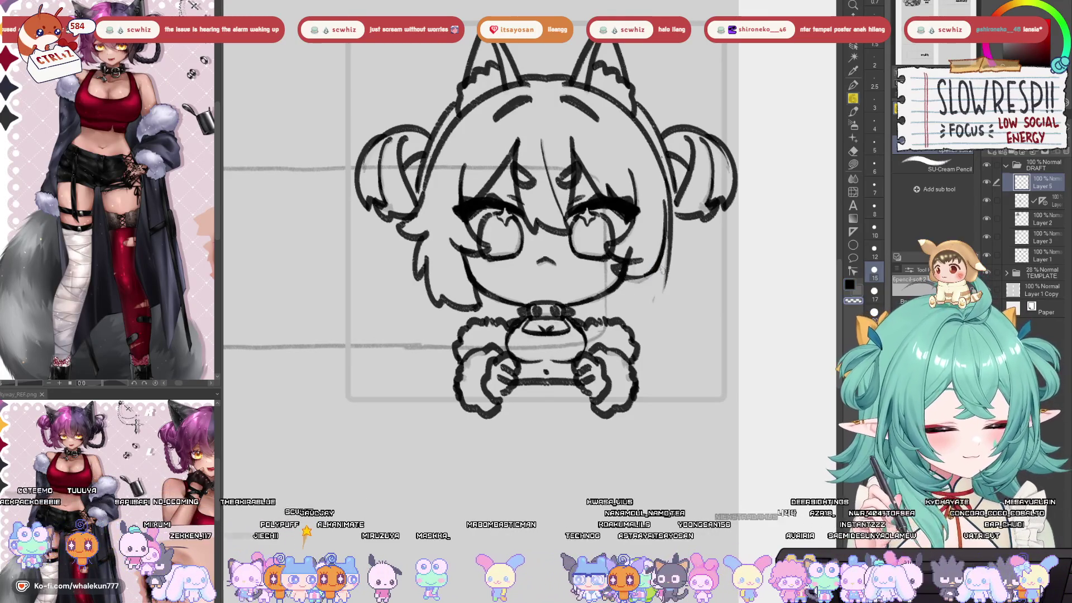
mouse_move(627, 279)
mouse_down()
mouse_move(659, 260)
mouse_move(642, 285)
mouse_move(613, 288)
mouse_move(636, 313)
mouse_move(642, 293)
mouse_up()
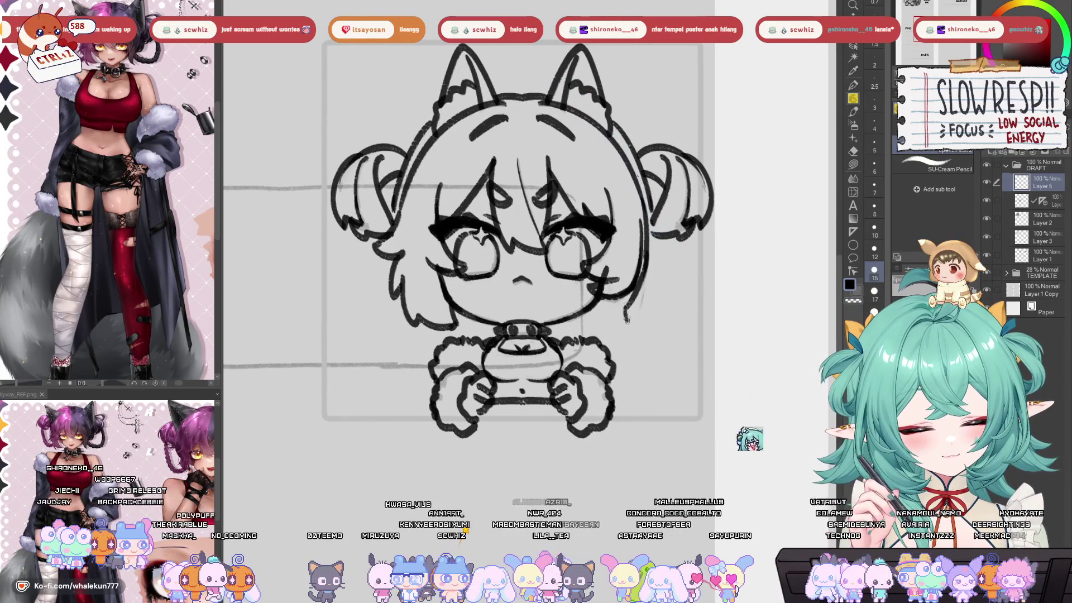
mouse_move(648, 263)
mouse_down()
mouse_move(627, 307)
mouse_move(637, 324)
mouse_move(617, 327)
mouse_move(643, 330)
mouse_up()
drag(628, 293, 639, 325)
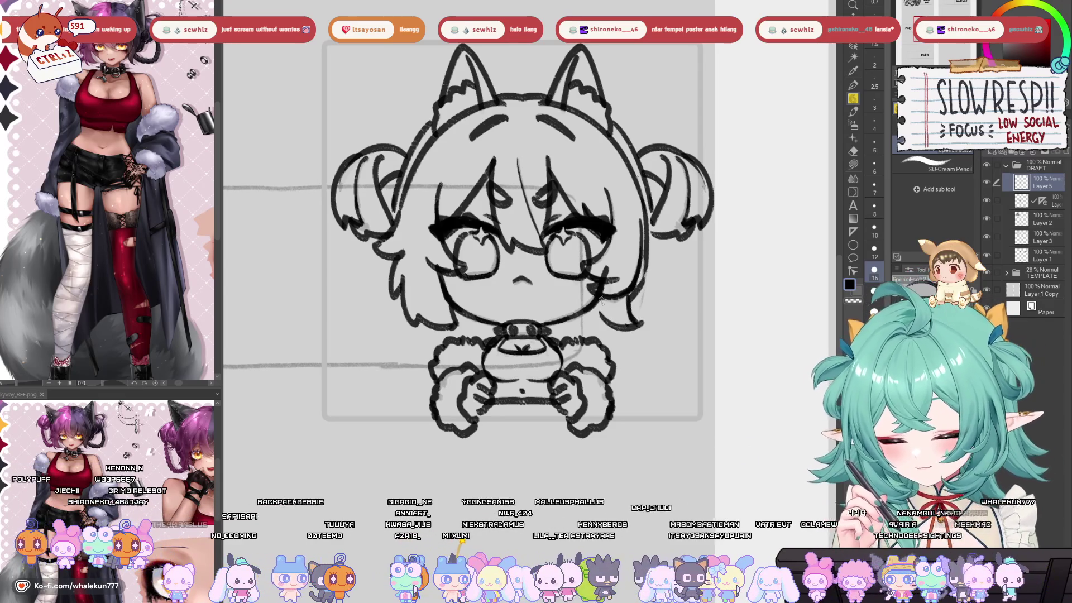
click(1031, 201)
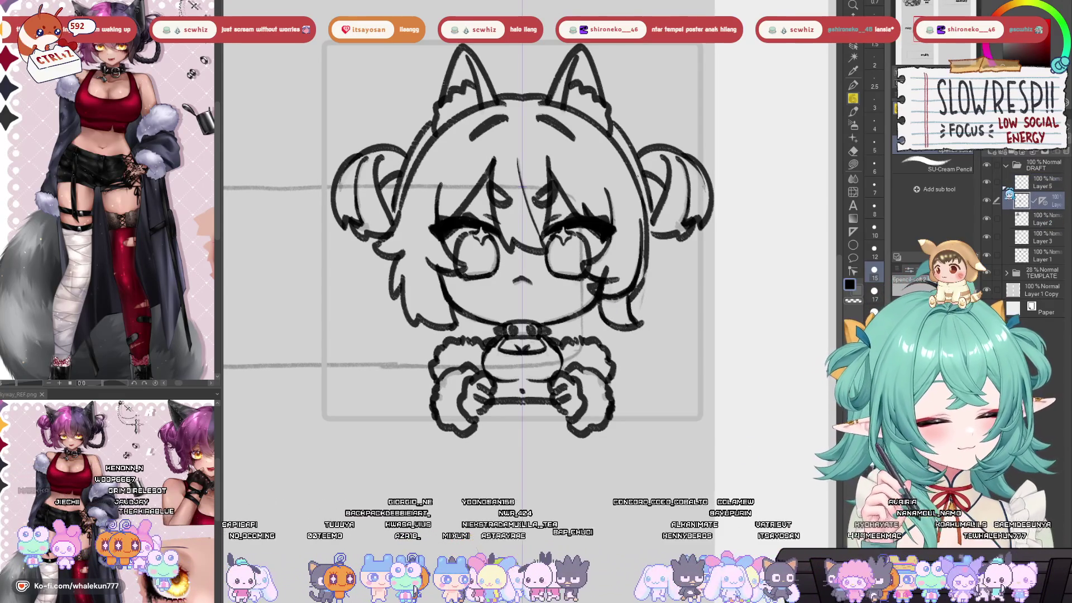
- Switch to the eraser and set its size to 12
key(e)
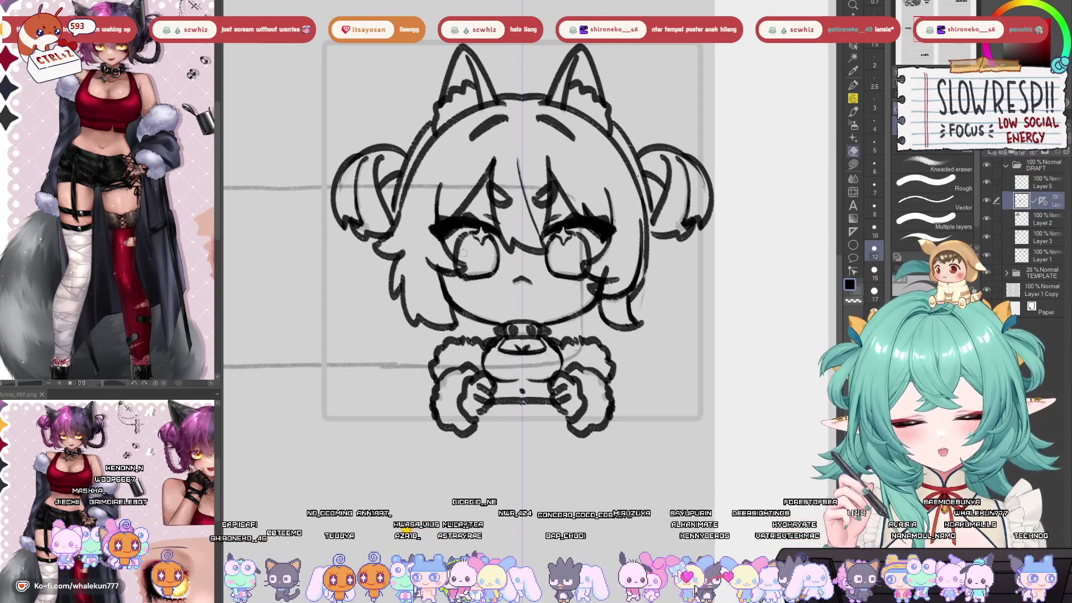
scroll(625, 294, up, 1)
scroll(620, 315, down, 2)
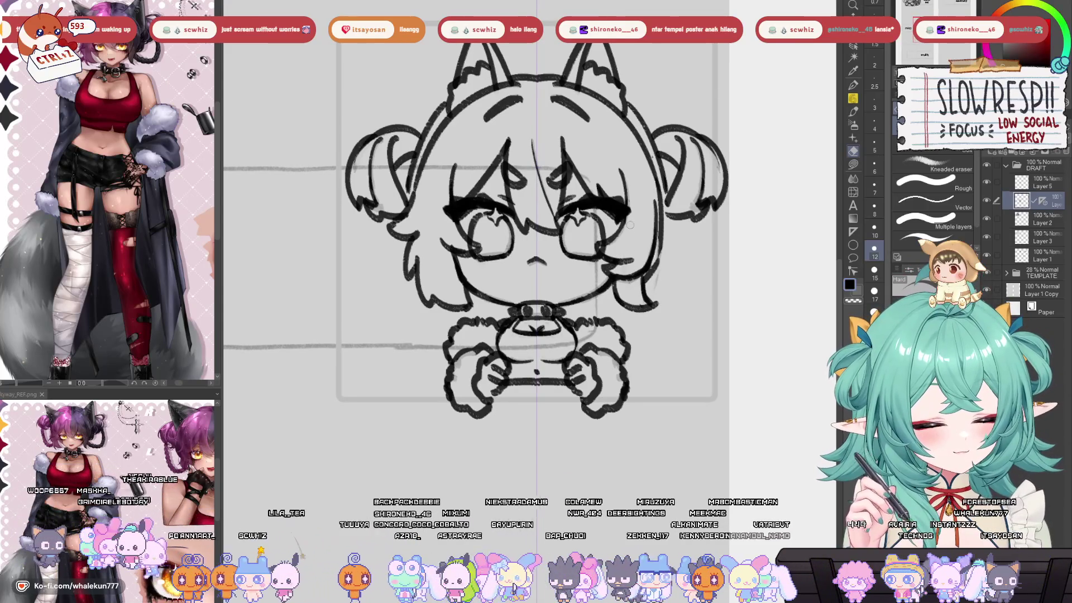
scroll(630, 225, up, 4)
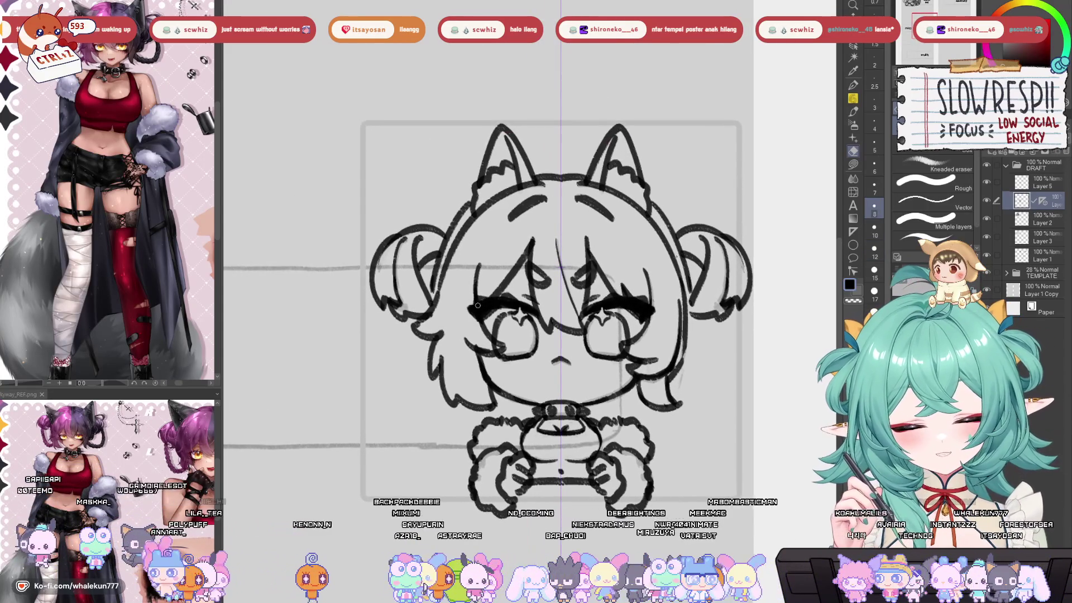
key(bracketright)
key(bracketright)
key(bracketright)
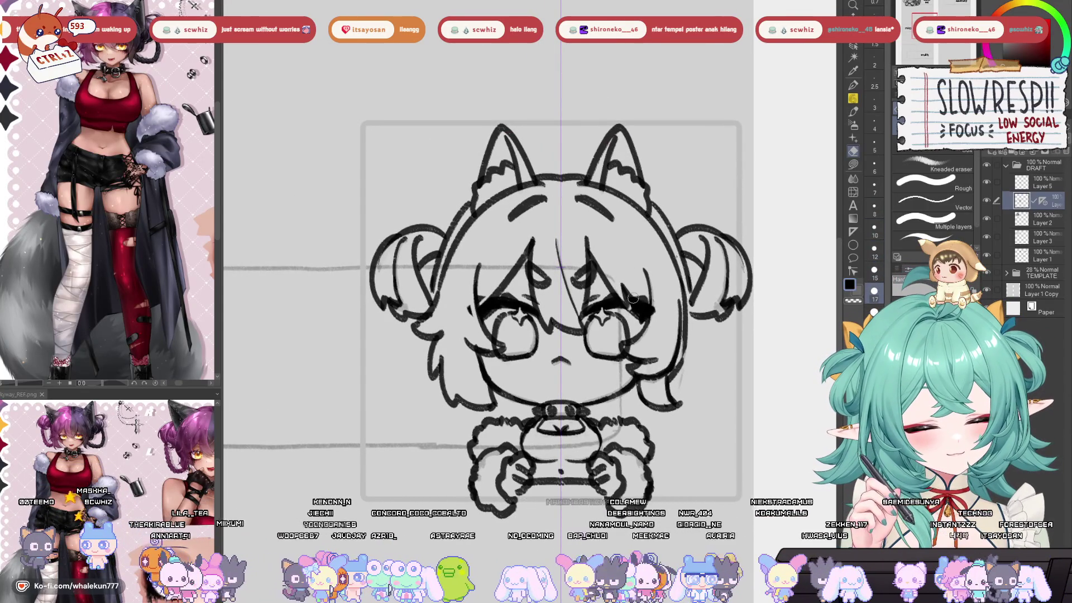
key(bracketleft)
key(bracketleft)
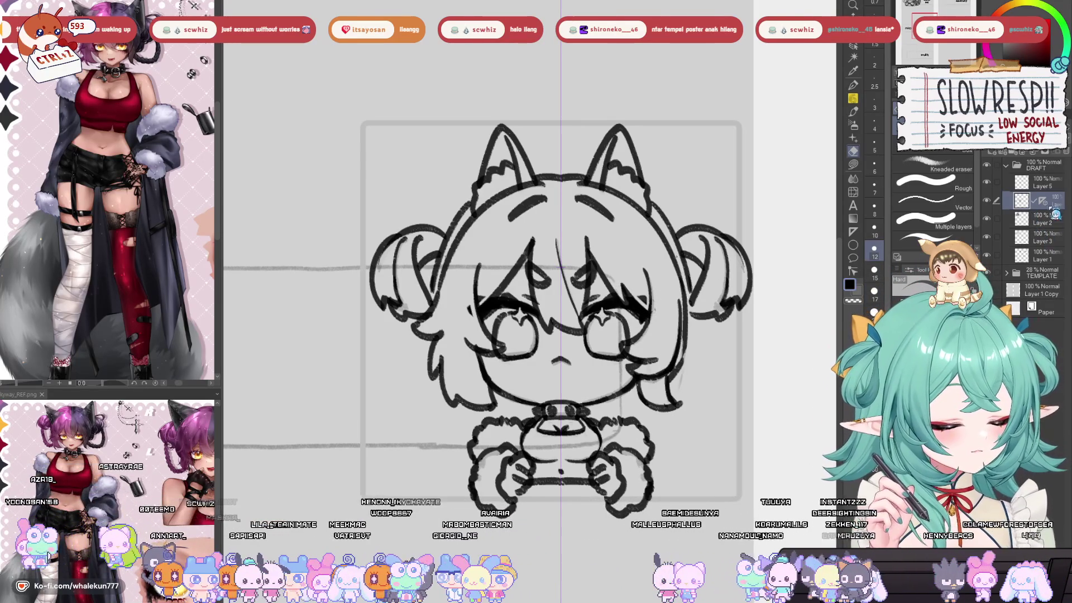
- Return to the SU-Cream Pencil on the lineart layer below Layer 5
click(1044, 187)
click(1044, 219)
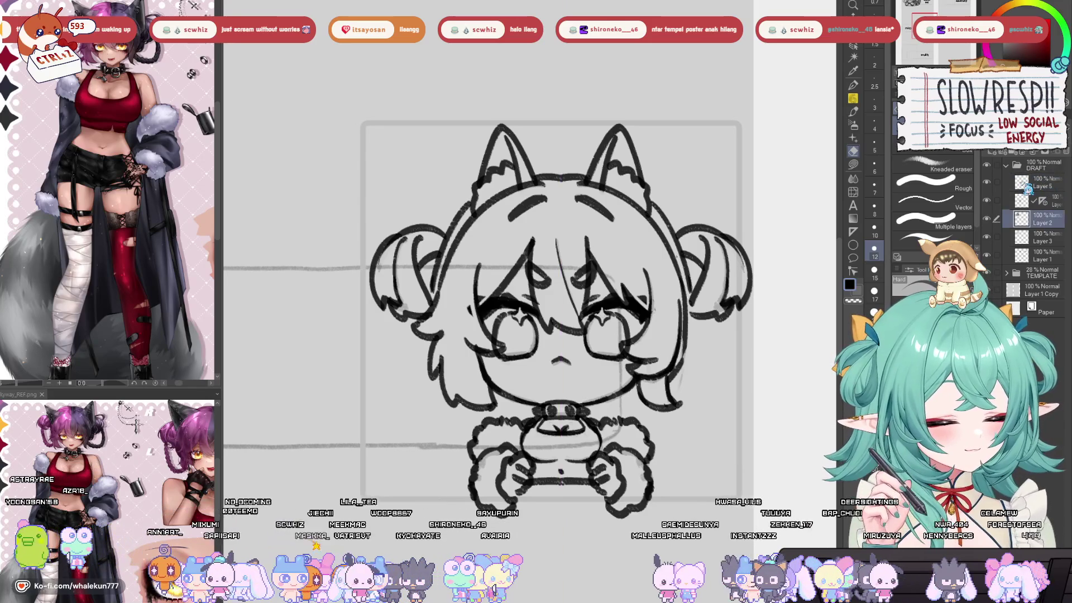
click(1048, 187)
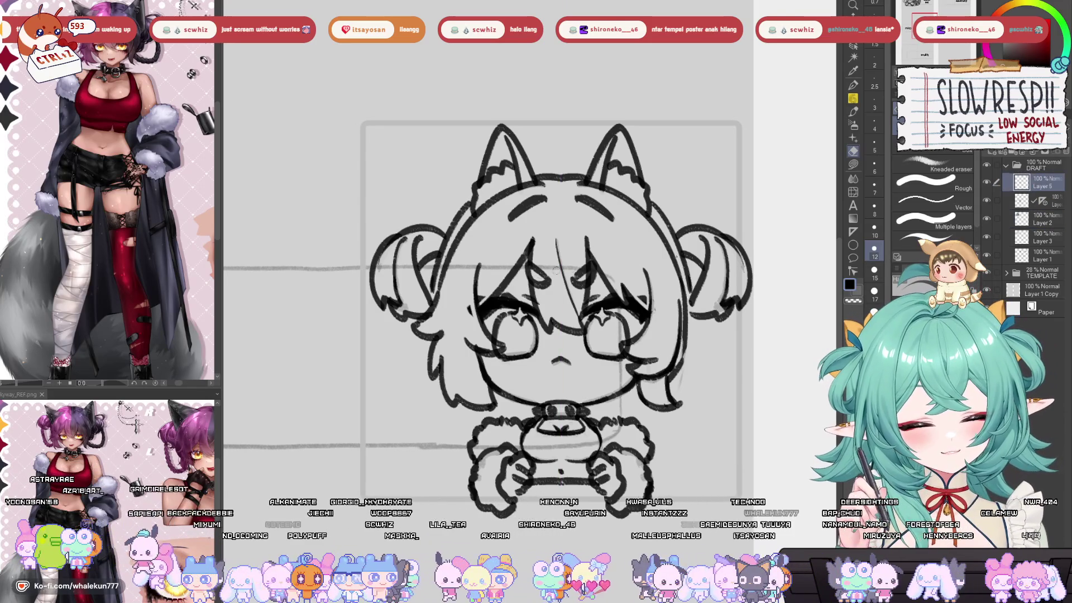
scroll(677, 277, down, 2)
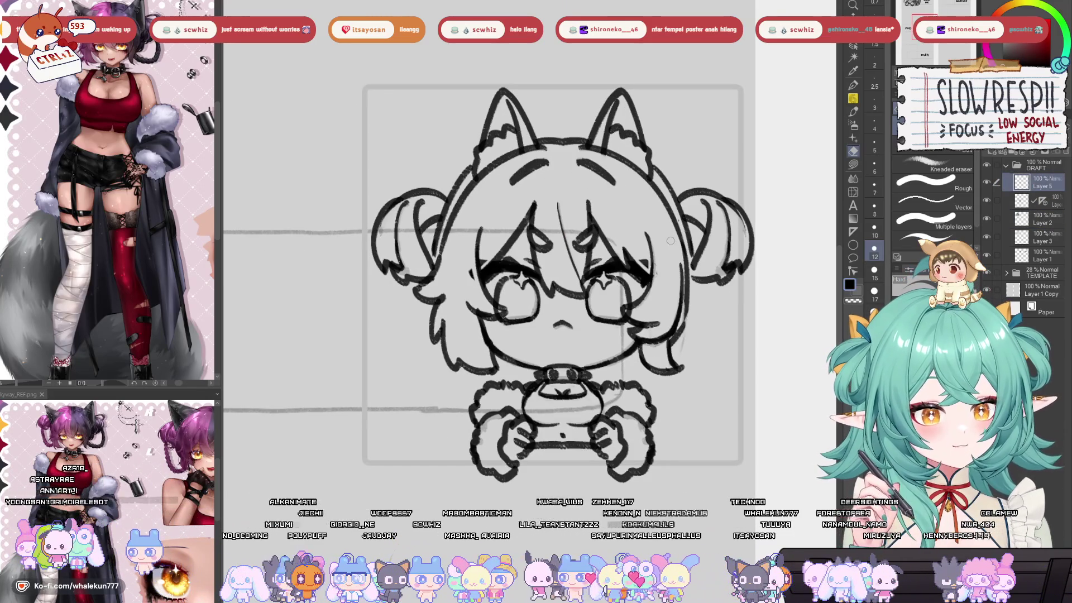
key(p)
click(1047, 203)
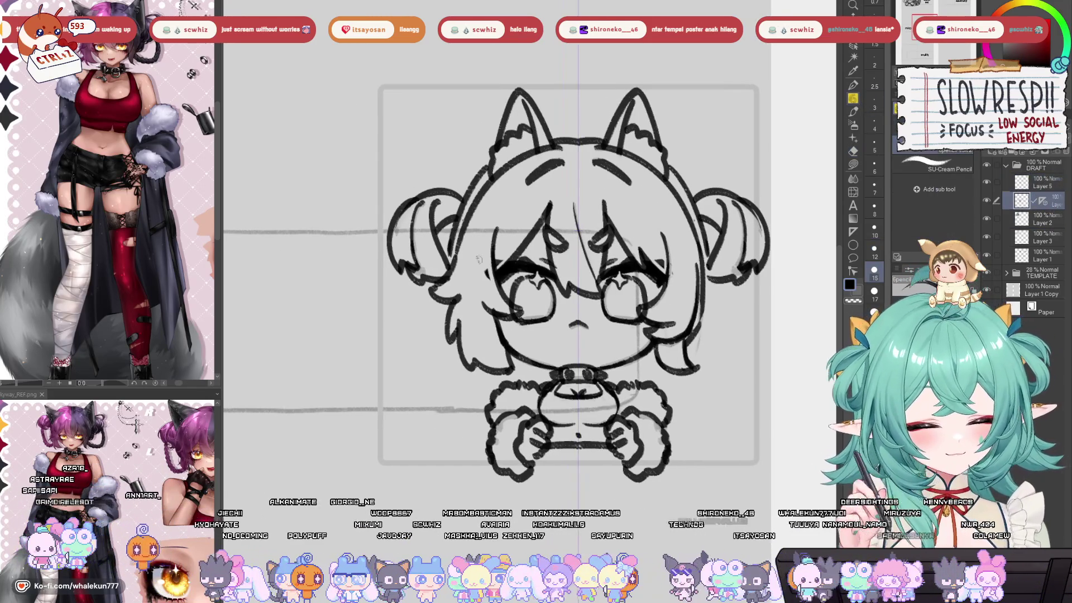
- Draw a mirrored curl down the hair edge, redoing the first attempt
scroll(416, 287, left, 1)
mouse_move(414, 276)
mouse_down()
mouse_move(405, 298)
mouse_move(418, 305)
mouse_up()
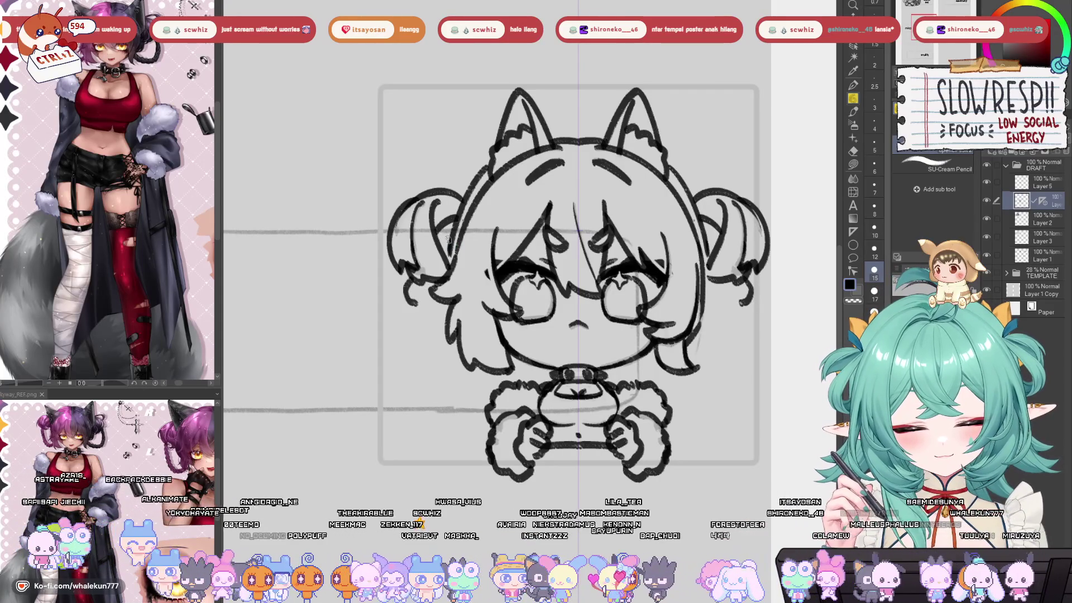
key(ctrl+z)
mouse_move(414, 273)
mouse_down()
mouse_move(403, 307)
mouse_move(431, 357)
mouse_move(463, 358)
mouse_move(423, 304)
mouse_move(425, 326)
mouse_move(444, 338)
mouse_move(457, 320)
mouse_up()
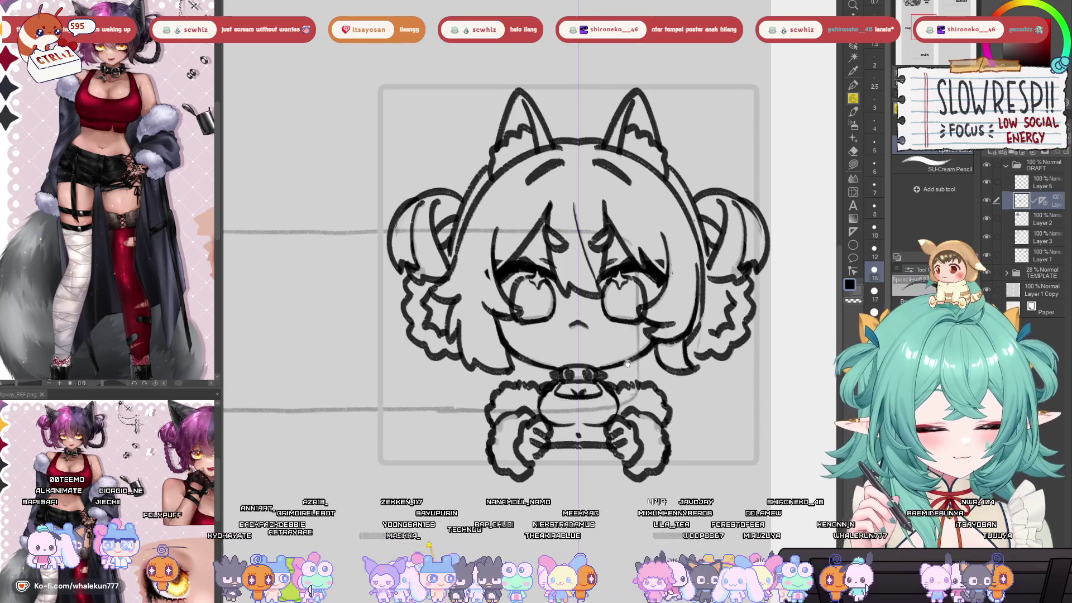
- Close the top of the head with an arc between the ears, redrawing it after undoing
drag(511, 340, 478, 330)
drag(628, 324, 619, 337)
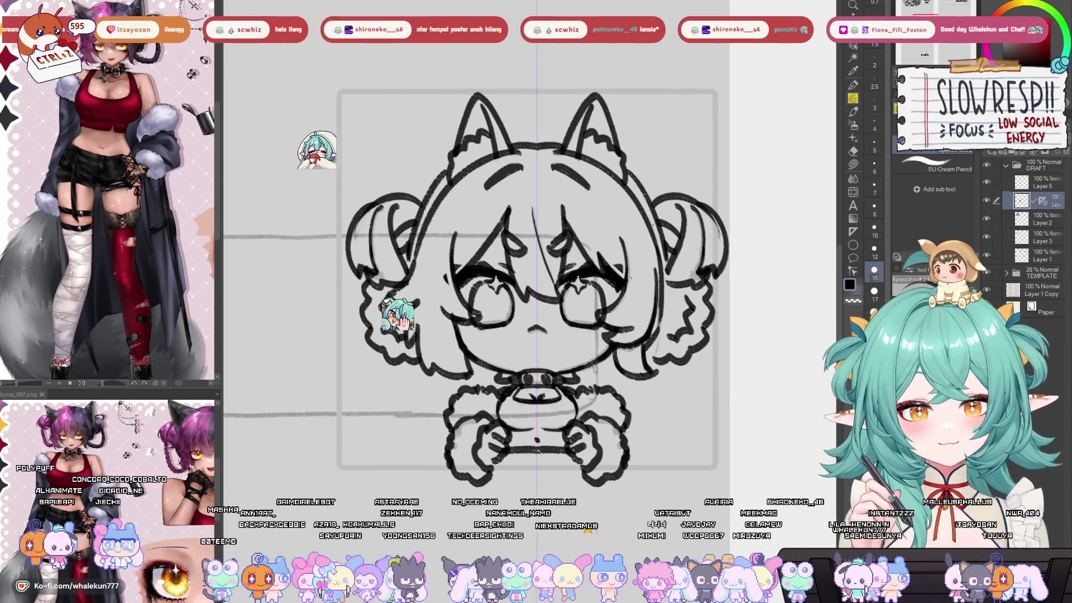
drag(594, 370, 610, 362)
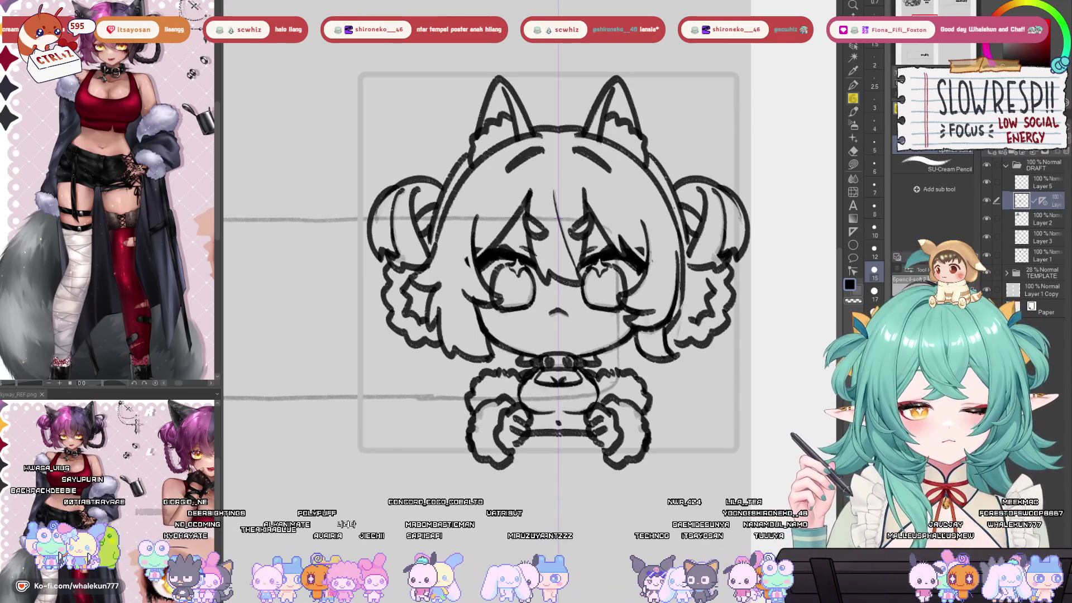
drag(533, 168, 509, 236)
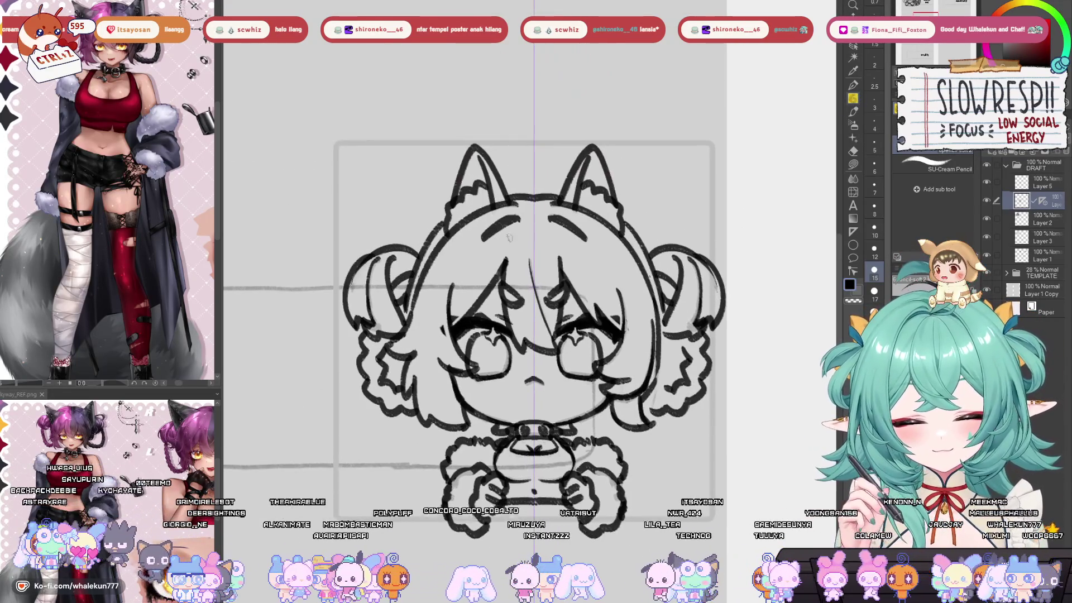
mouse_move(508, 197)
mouse_down()
mouse_move(558, 193)
mouse_move(528, 193)
mouse_move(538, 194)
mouse_up()
key(ctrl+z)
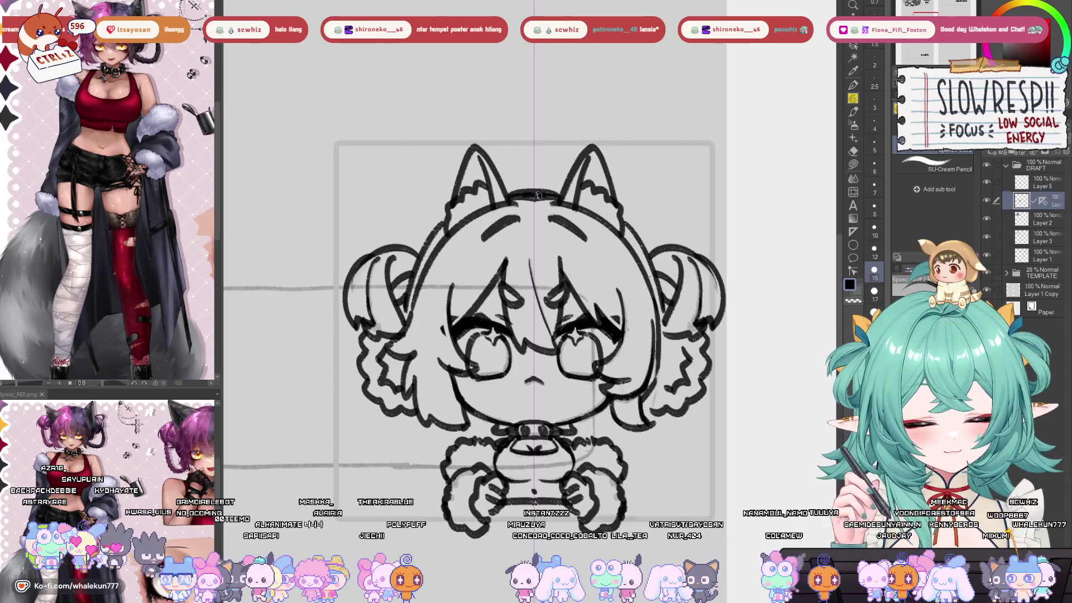
key(ctrl+z)
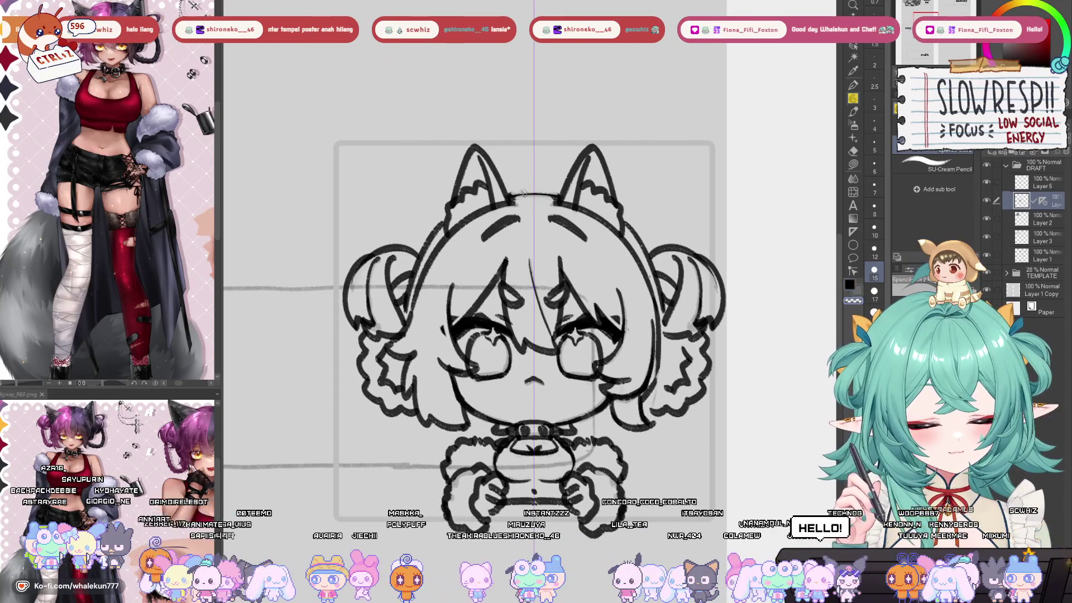
key(ctrl+z)
drag(506, 197, 560, 194)
- Hide and reshow the chibi lineart to compare, then select the layer below Layer 5
scroll(574, 176, down, 5)
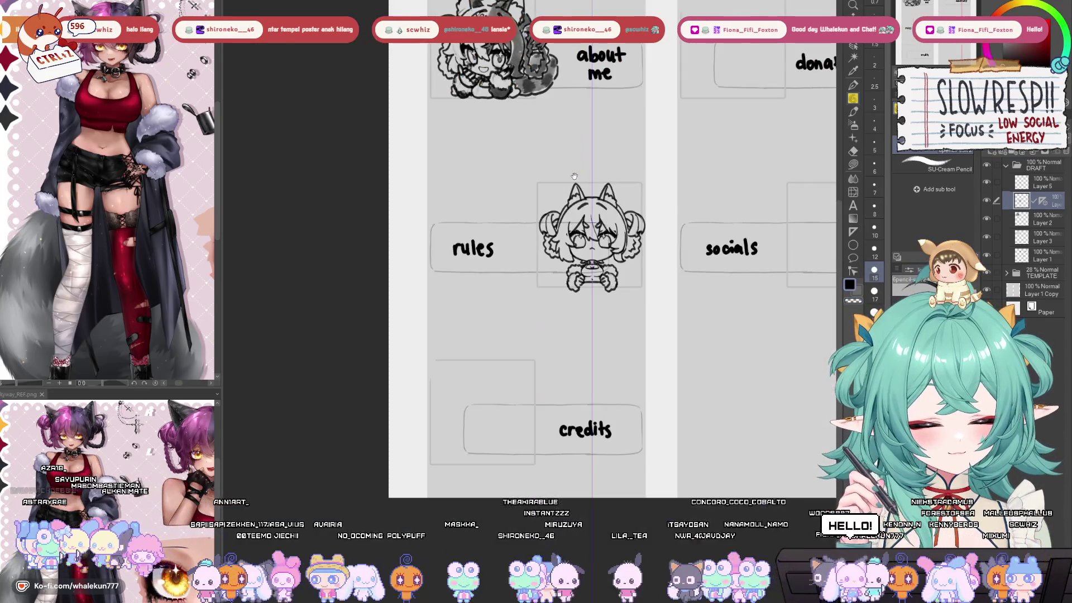
scroll(574, 177, down, 2)
scroll(558, 224, up, 5)
click(1045, 186)
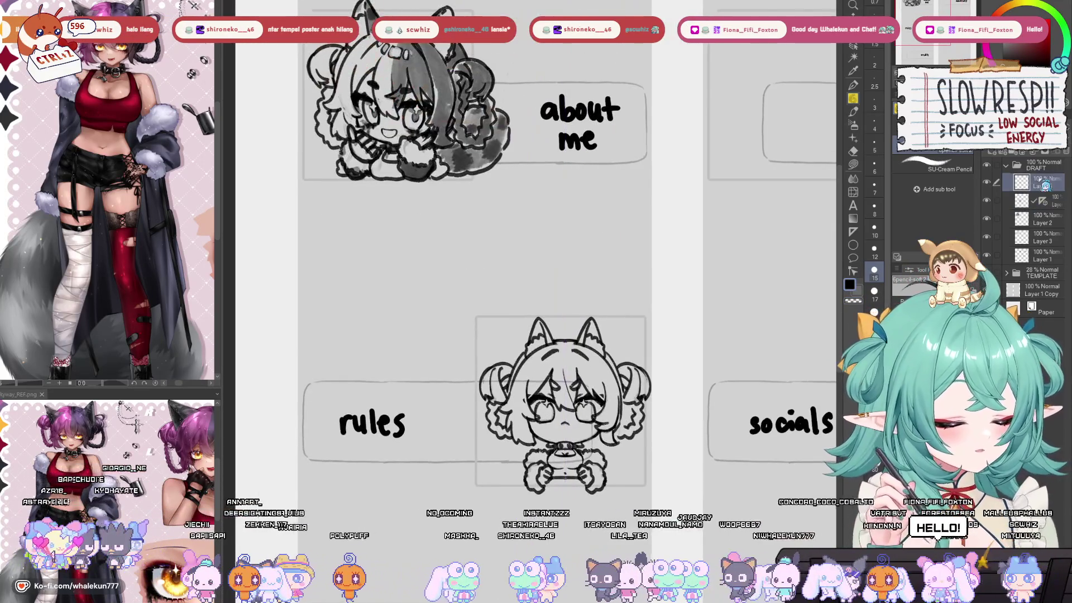
click(1039, 201)
click(987, 200)
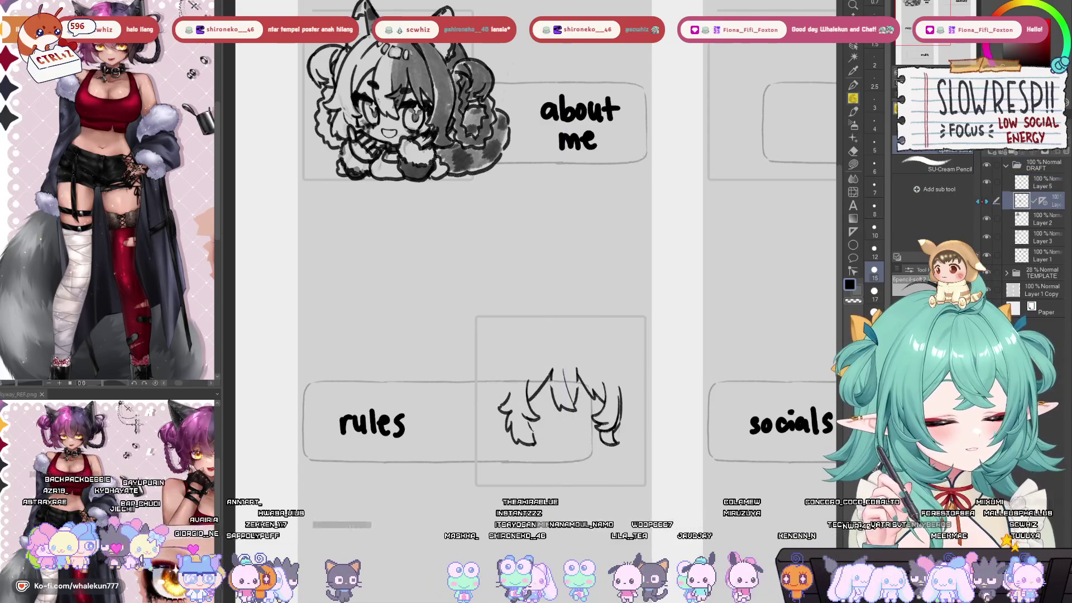
click(986, 200)
click(1041, 182)
drag(676, 403, 643, 310)
key(alt+bracketleft)
- Copy the cat ears to a new layer and enlarge them, spreading them outward on the head
key(m)
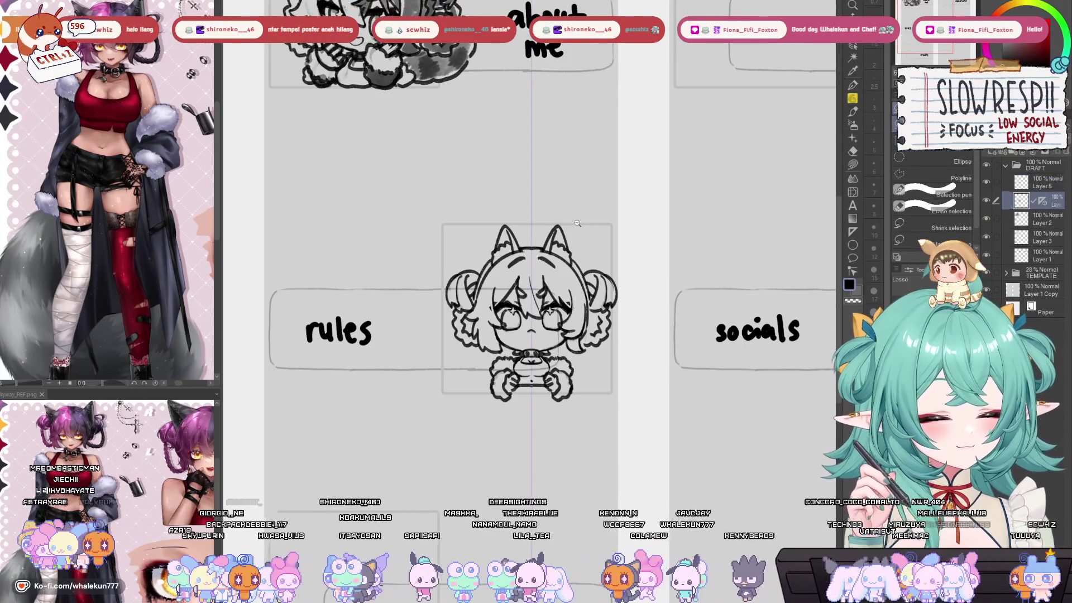
scroll(577, 223, up, 3)
mouse_move(552, 221)
mouse_down()
mouse_move(516, 282)
mouse_move(587, 321)
mouse_move(595, 305)
mouse_move(581, 223)
mouse_up()
key(ctrl+c)
key(ctrl+v)
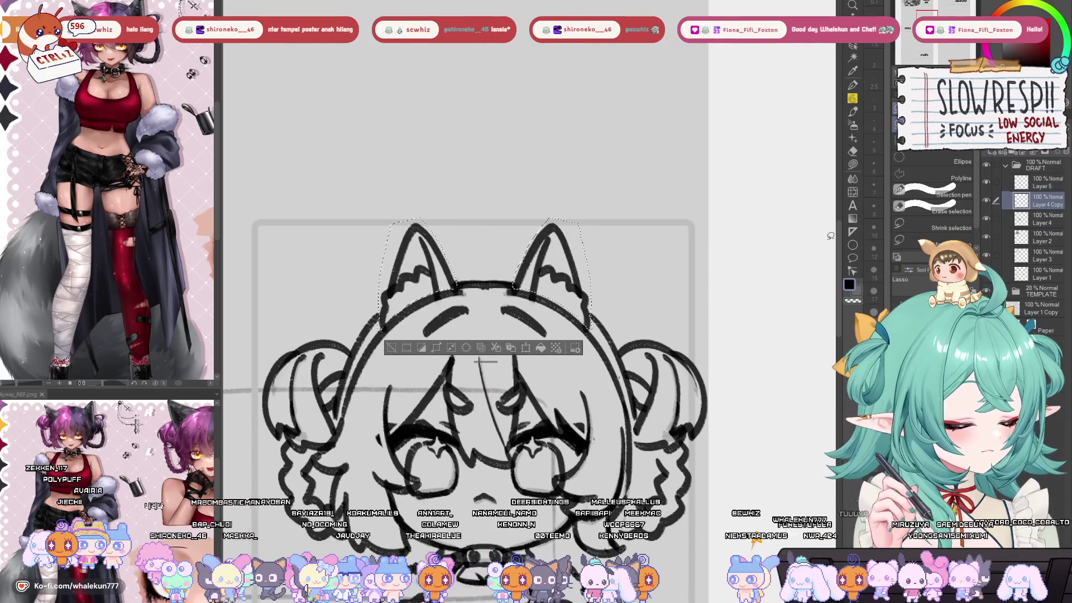
key(ctrl+t)
drag(584, 221, 614, 184)
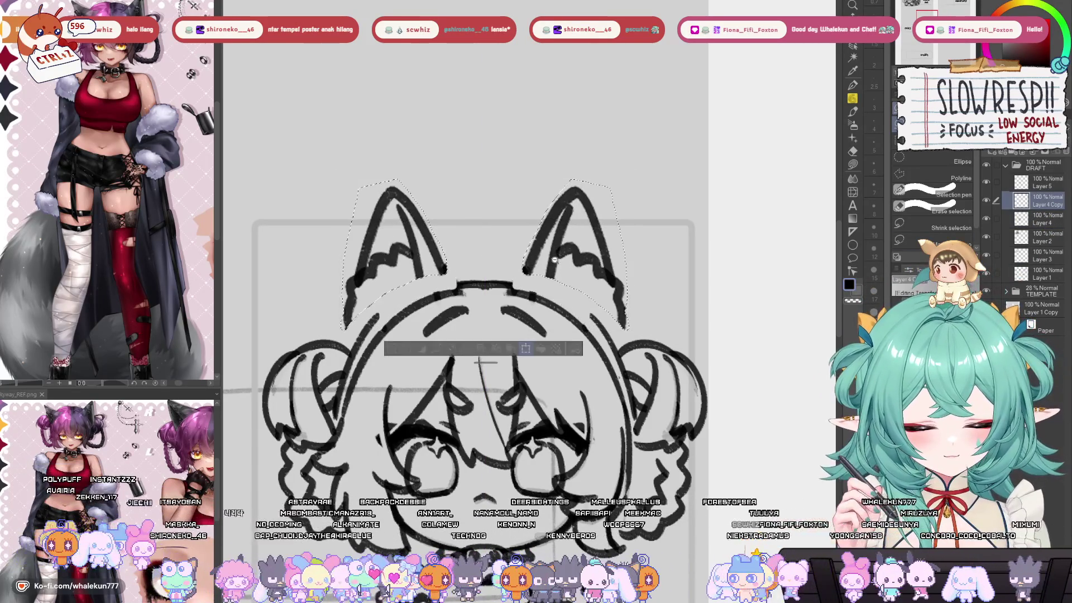
scroll(554, 260, down, 3)
drag(531, 287, 524, 298)
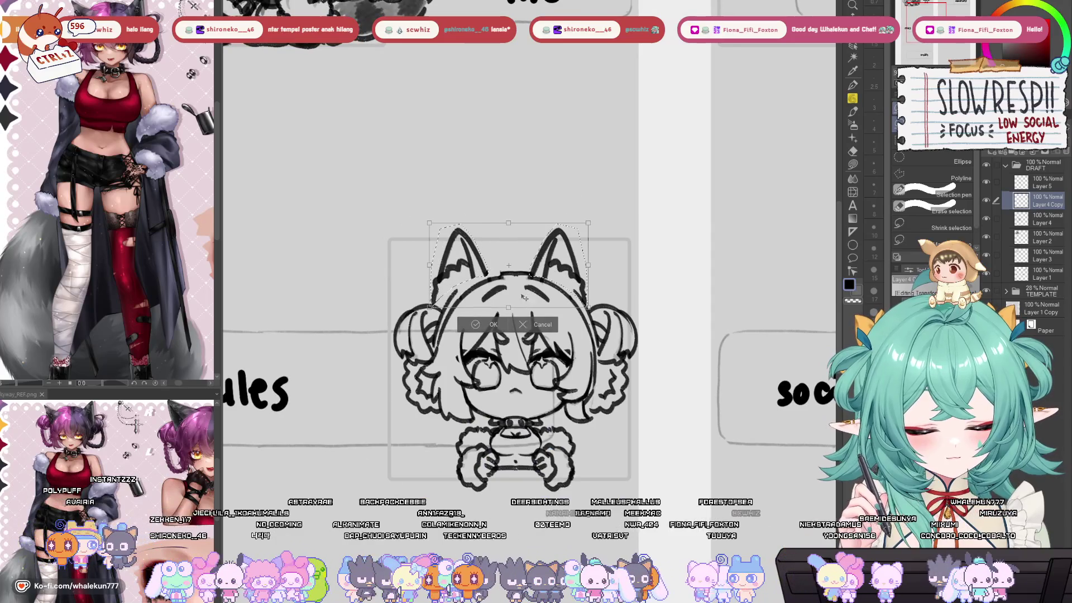
click(493, 324)
- Shift the left ear to the right and deselect
mouse_move(488, 168)
mouse_down()
mouse_move(385, 313)
mouse_move(488, 167)
mouse_up()
key(k)
drag(484, 299, 503, 299)
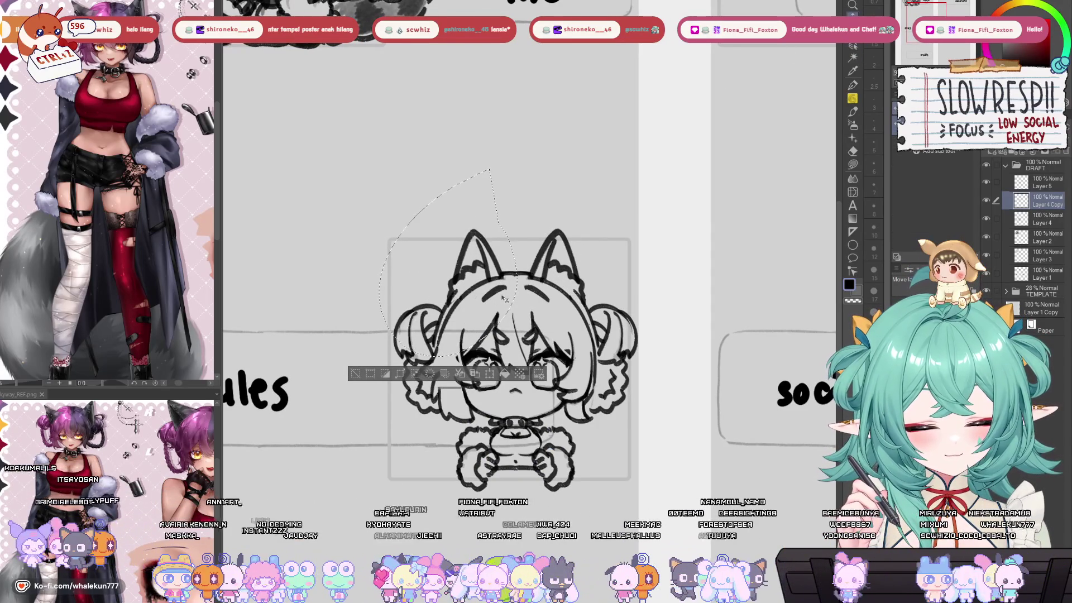
key(ctrl+d)
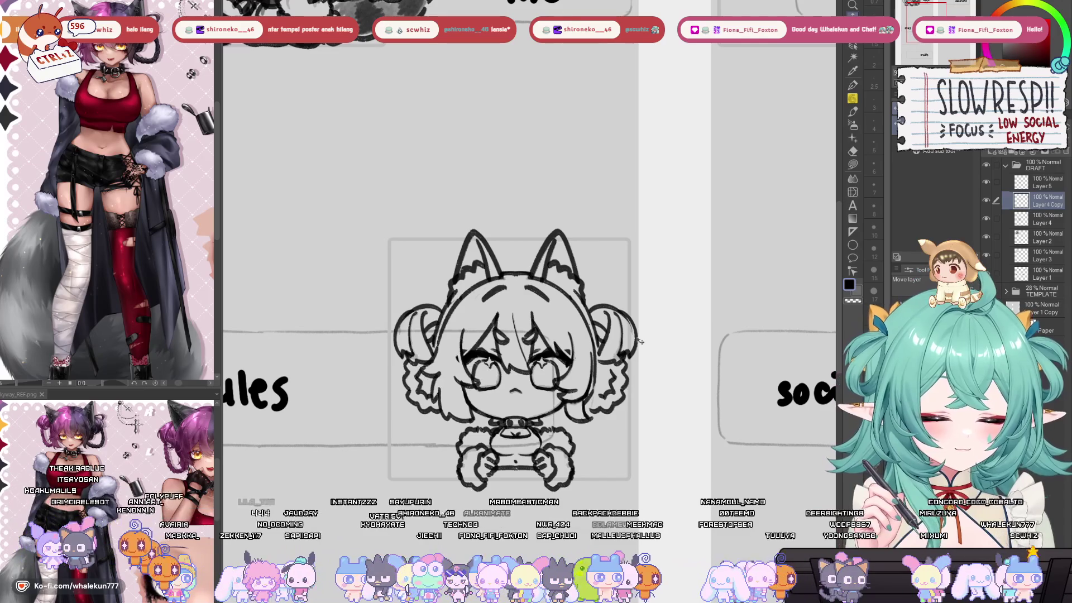
- Compare the copied ears with visibility toggled, then remove the leftover Layer 4 Copy
click(986, 200)
click(986, 200)
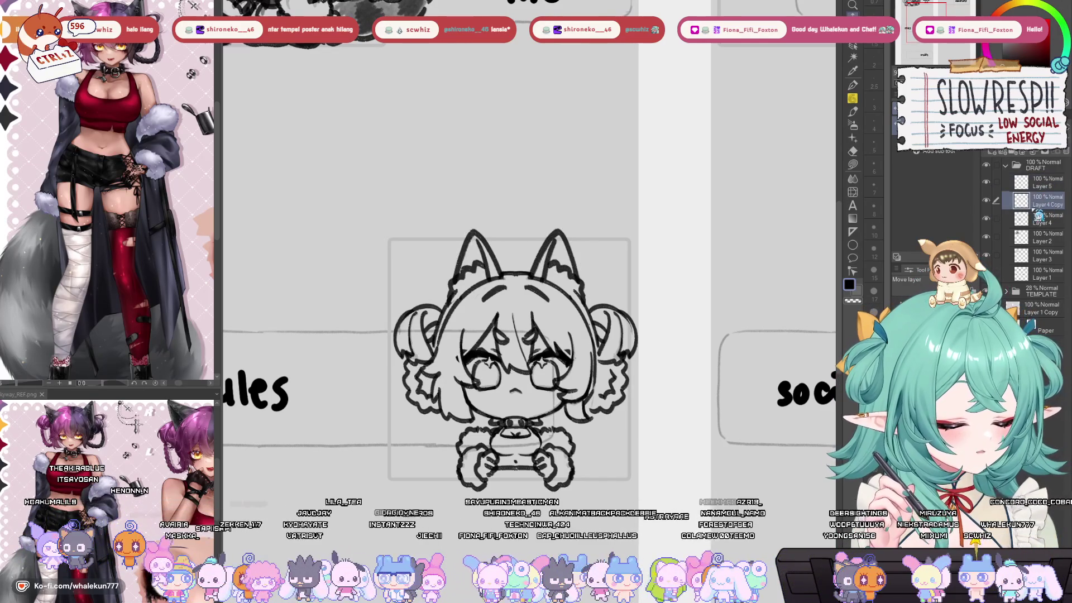
click(986, 200)
click(986, 200)
key(ctrl+e)
click(995, 184)
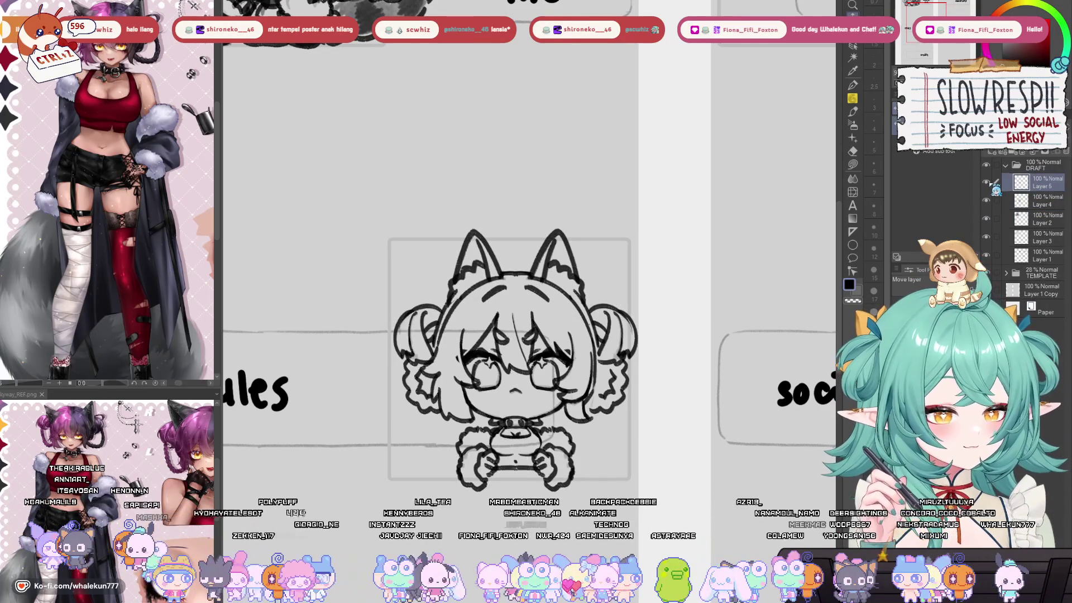
- Delete Layer 5 so only Layer 4 with the chibi linework remains
click(986, 182)
click(986, 182)
key(ctrl+e)
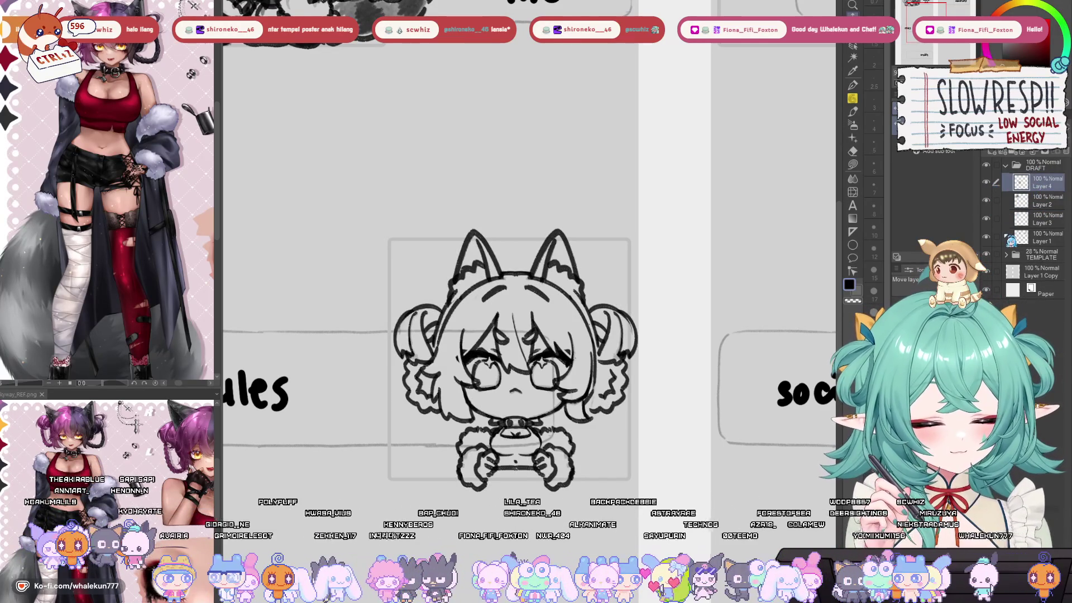
drag(603, 415, 611, 383)
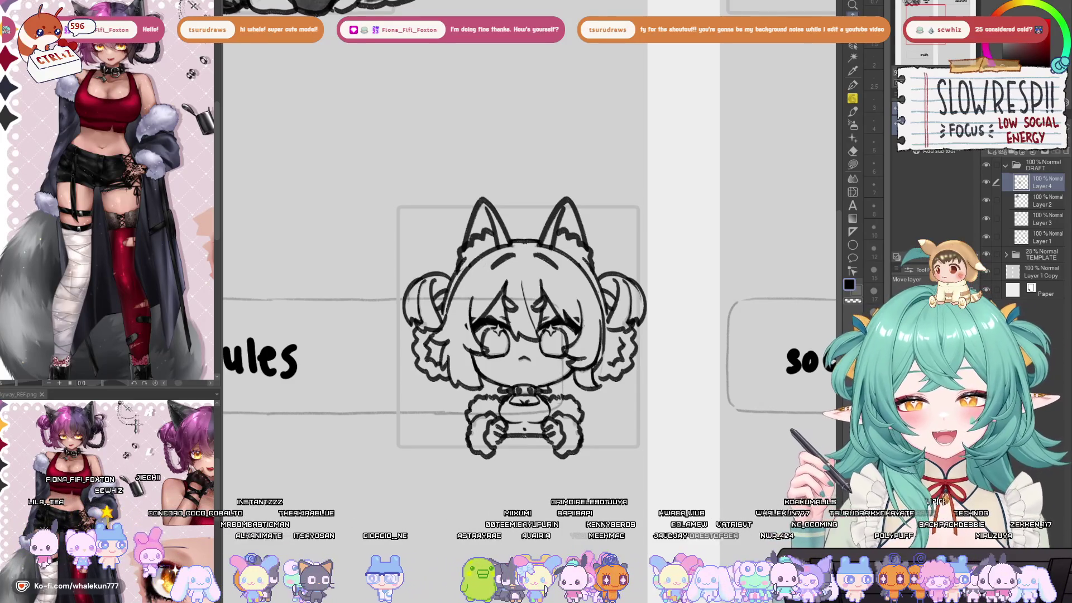
- Switch back to the SU-Cream Pencil and zoom in on the chibi
key(p)
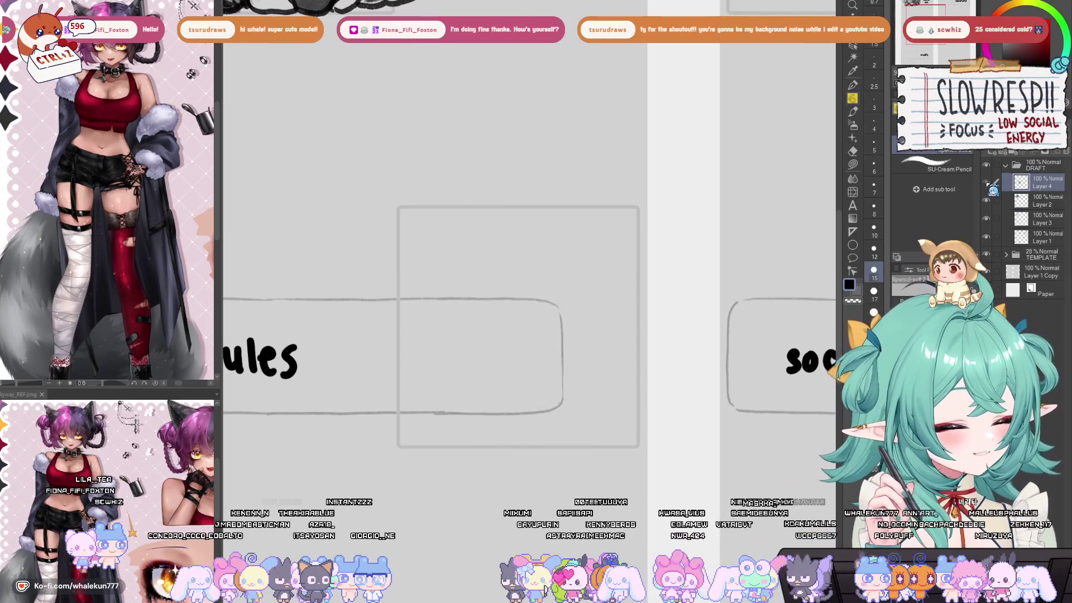
scroll(609, 311, down, 5)
scroll(609, 311, up, 4)
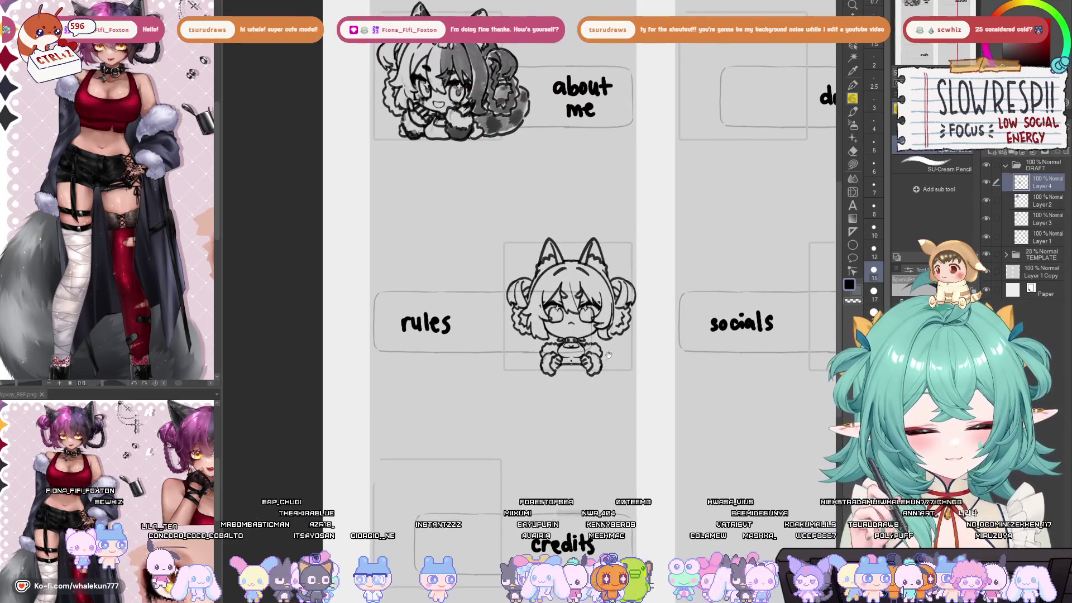
scroll(609, 311, up, 4)
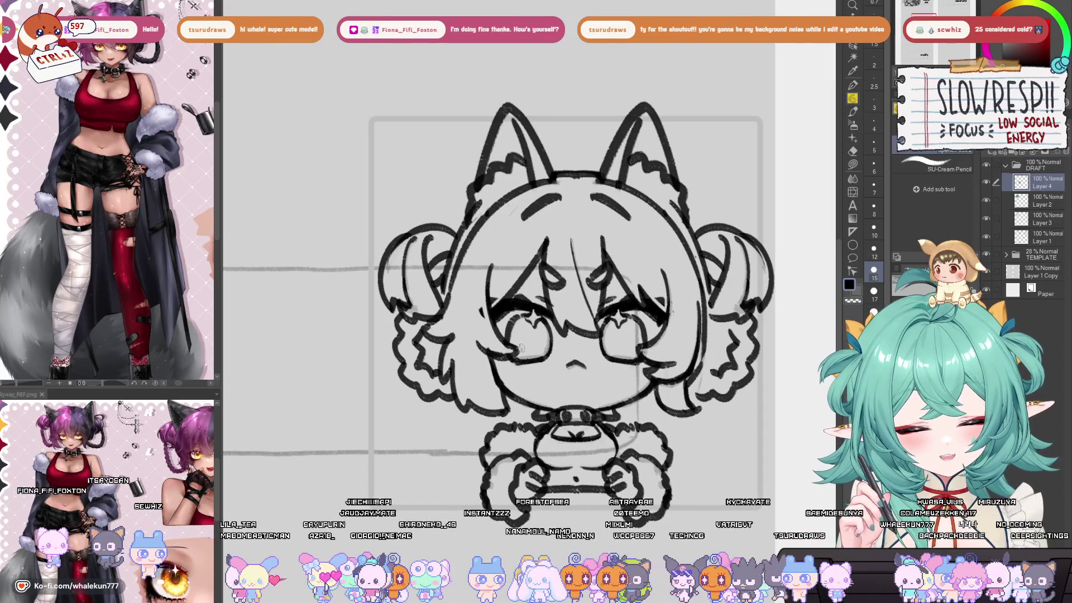
scroll(588, 325, up, 1)
drag(589, 325, 577, 329)
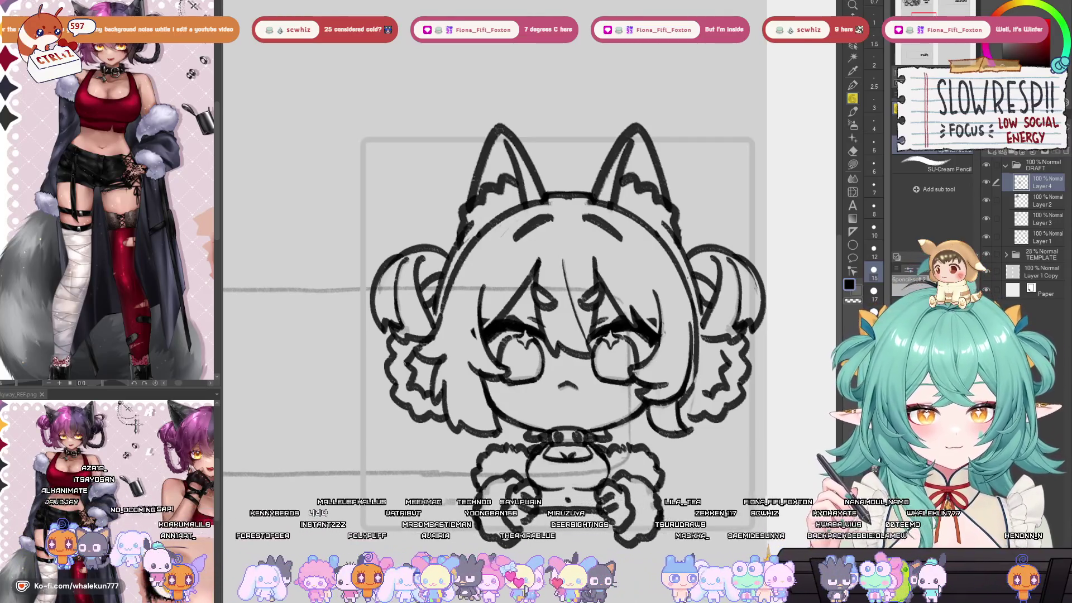
scroll(720, 267, down, 5)
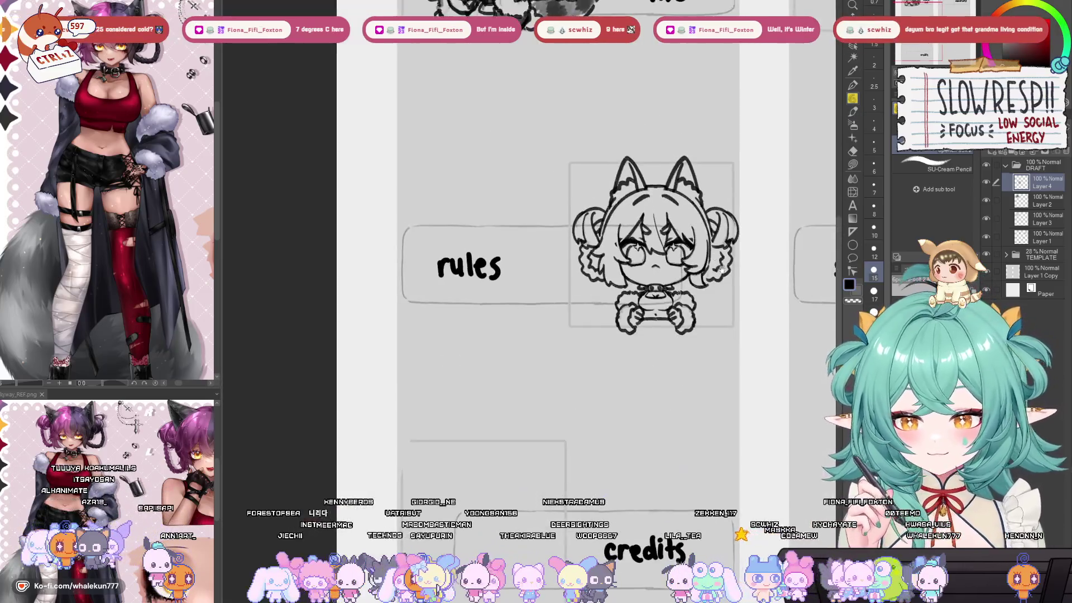
- Pan the view across the socials and about me panels of the layout
drag(720, 267, 668, 293)
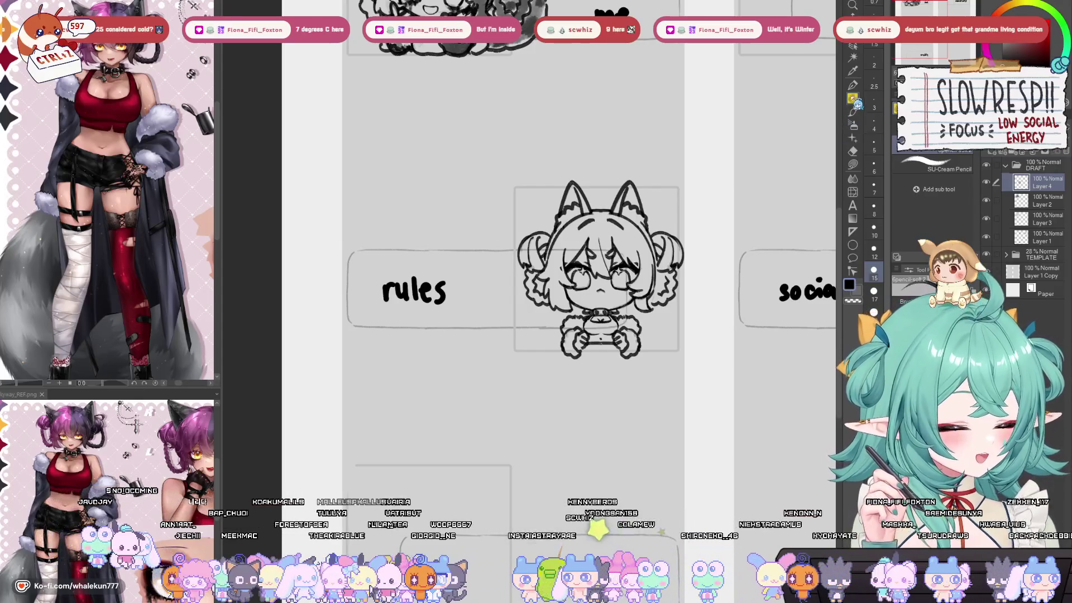
scroll(648, 234, down, 3)
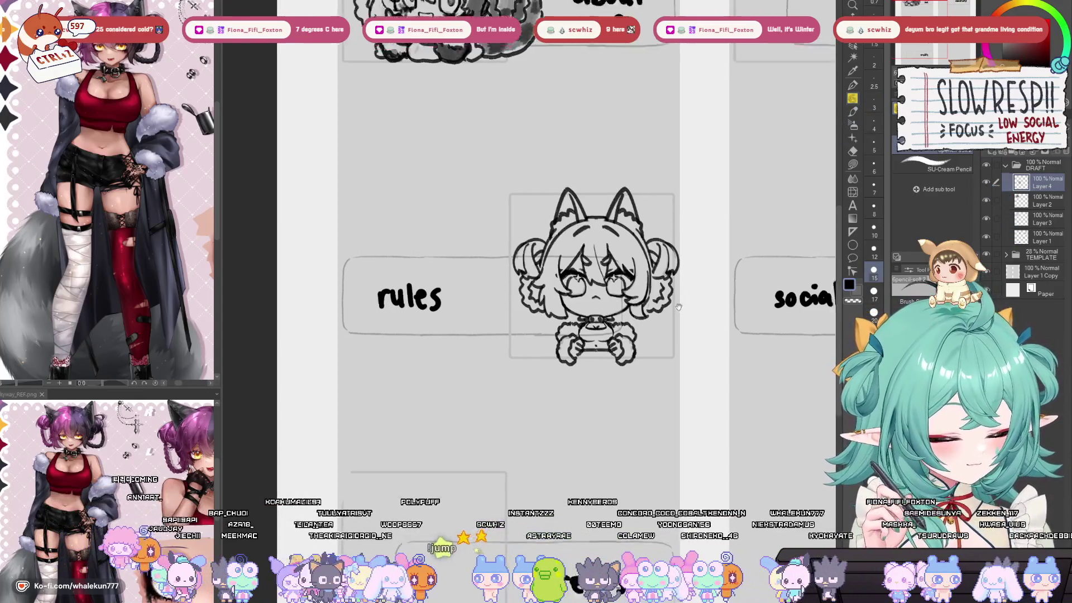
scroll(648, 234, up, 2)
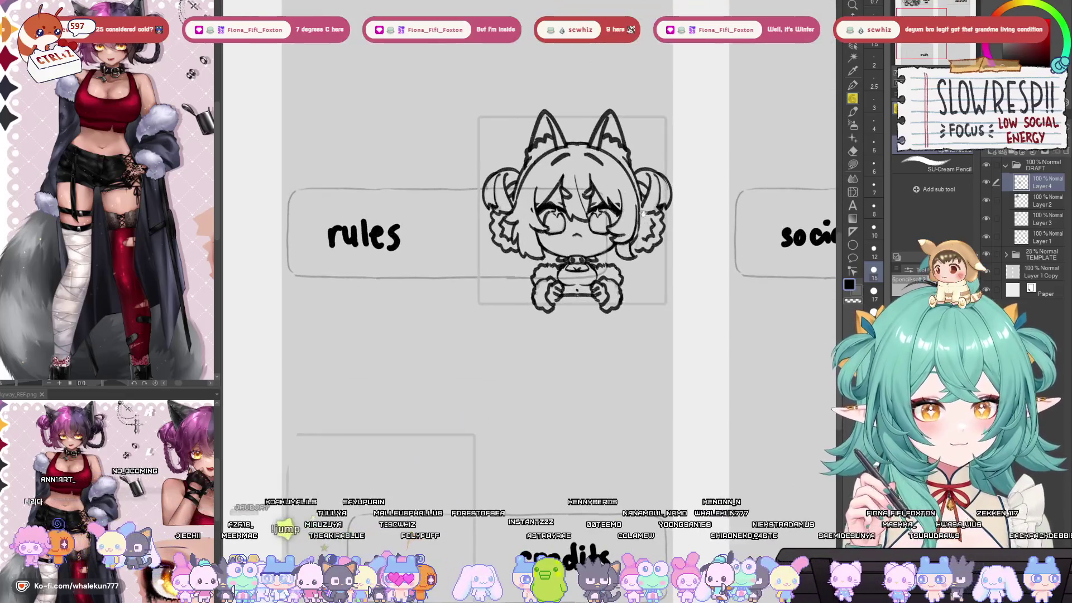
scroll(650, 237, up, 1)
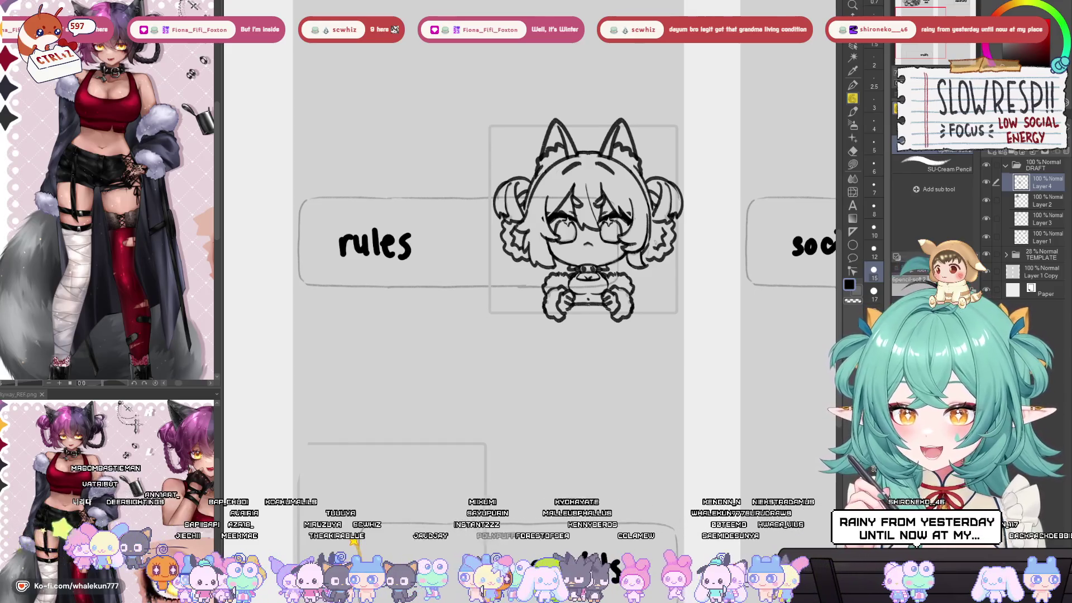
drag(656, 242, 677, 238)
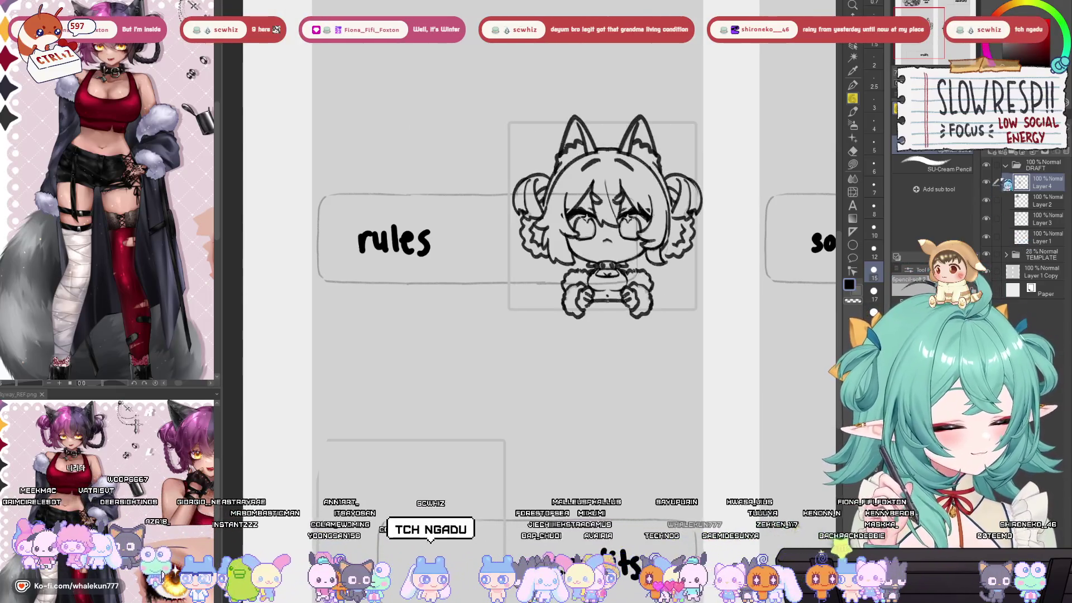
scroll(673, 229, down, 2)
mouse_move(664, 224)
mouse_down()
mouse_move(651, 268)
mouse_move(673, 265)
mouse_move(649, 267)
mouse_up()
- Draw a curved tail at the chibi's lower right with fur tufts along its top edge
key(k)
scroll(698, 180, up, 1)
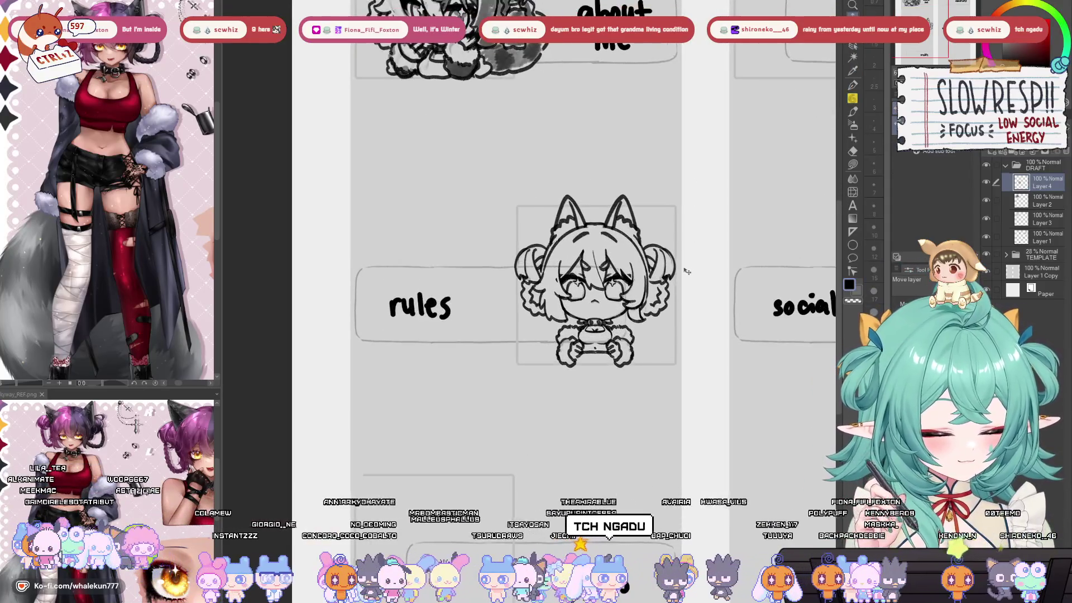
key(p)
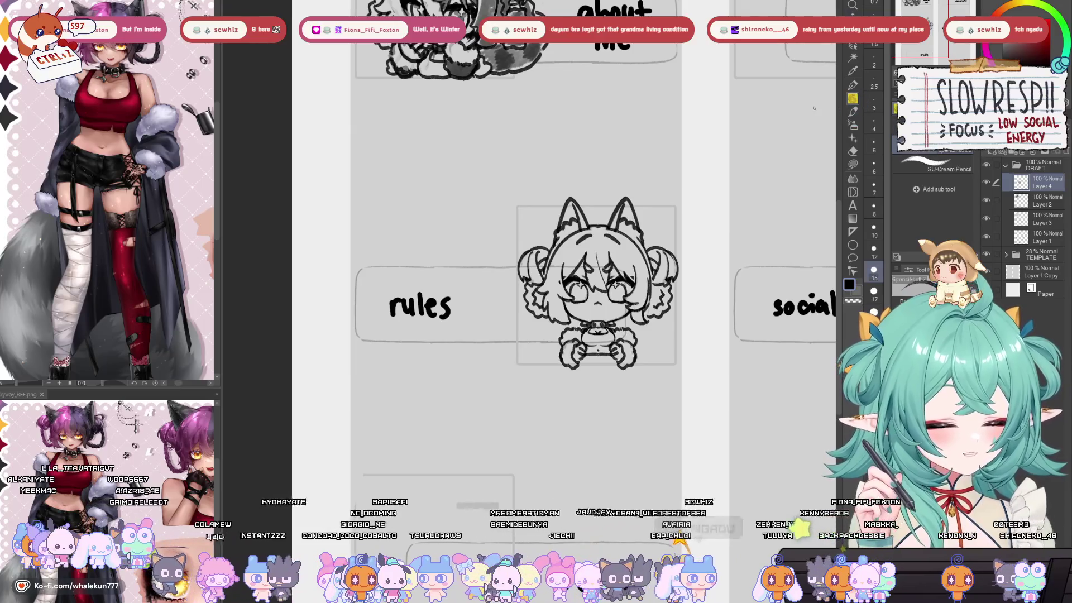
scroll(599, 273, up, 2)
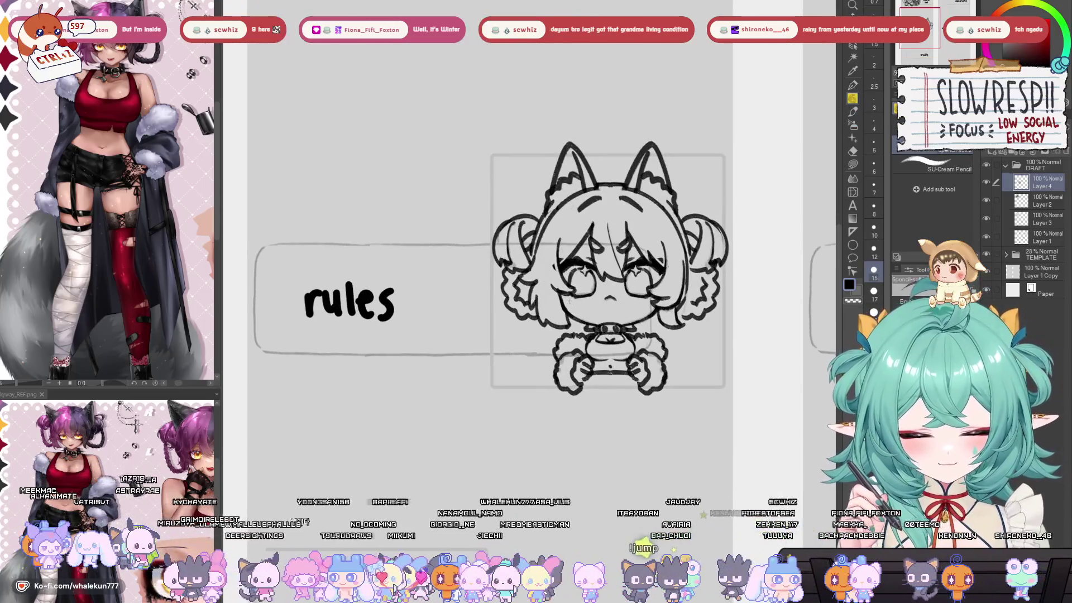
drag(608, 280, 602, 291)
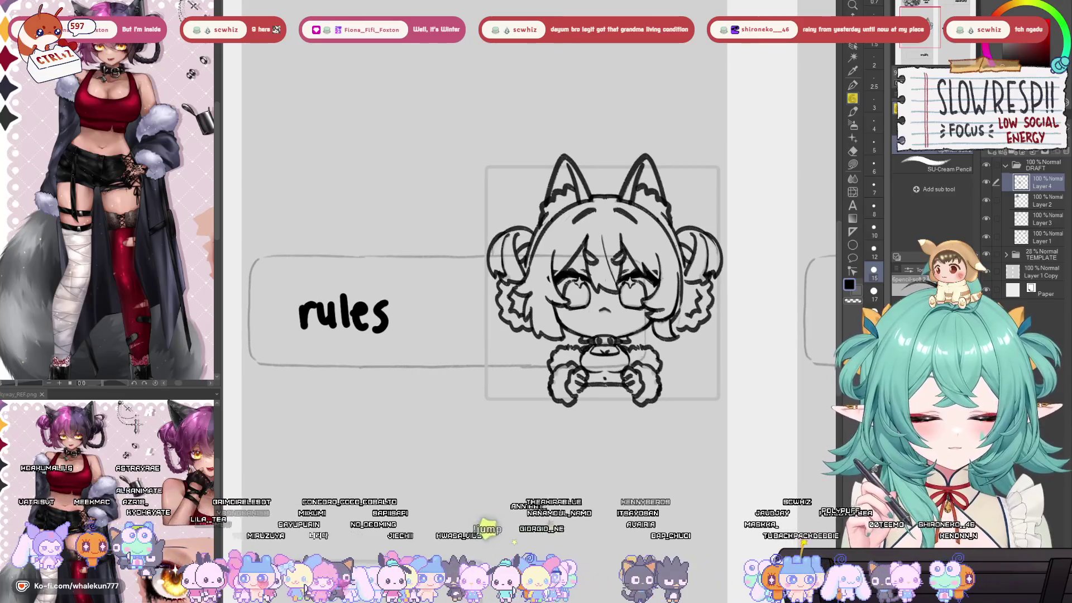
scroll(611, 313, down, 2)
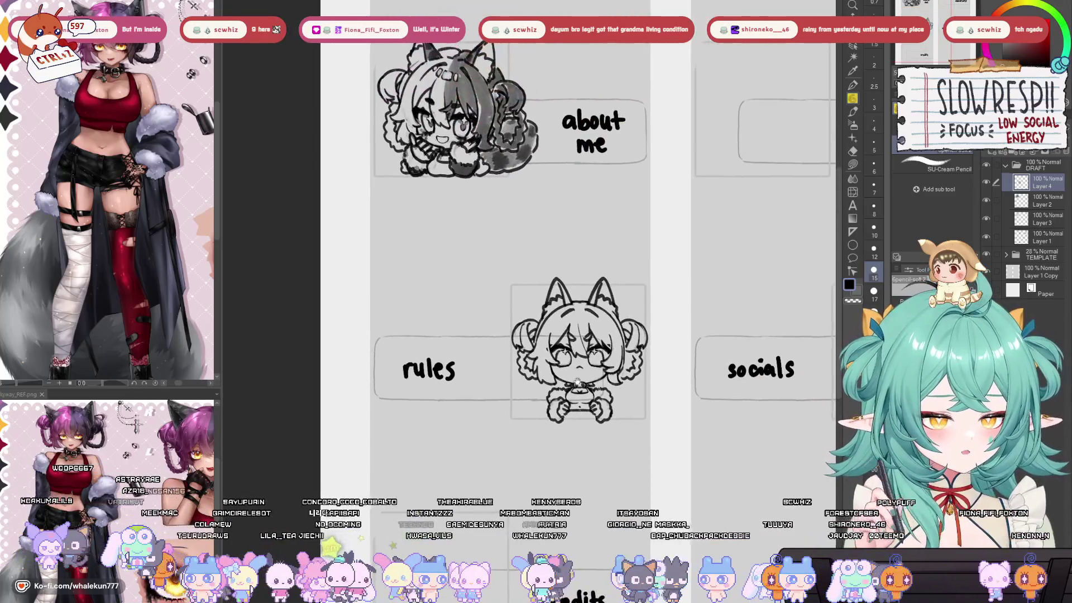
scroll(597, 379, up, 2)
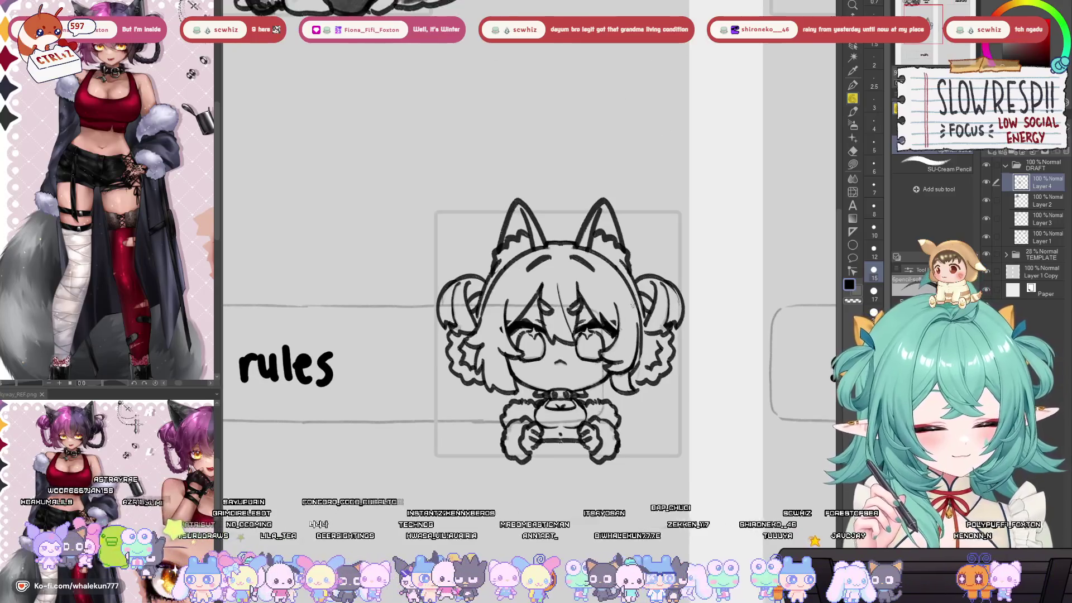
mouse_move(623, 427)
mouse_down()
mouse_move(653, 380)
mouse_move(635, 370)
mouse_up()
drag(636, 379, 628, 385)
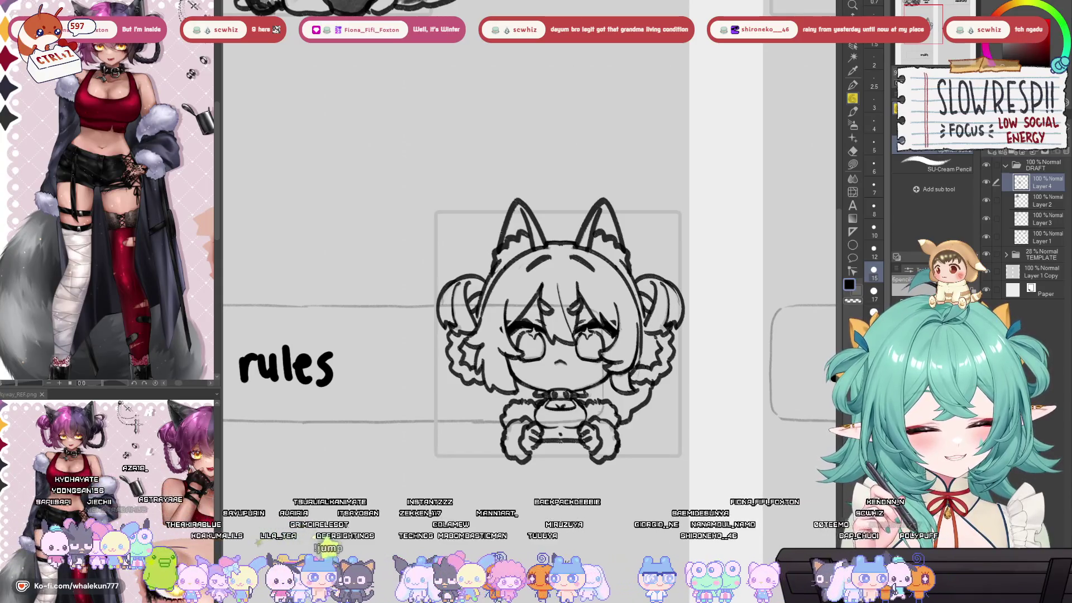
drag(626, 371, 614, 316)
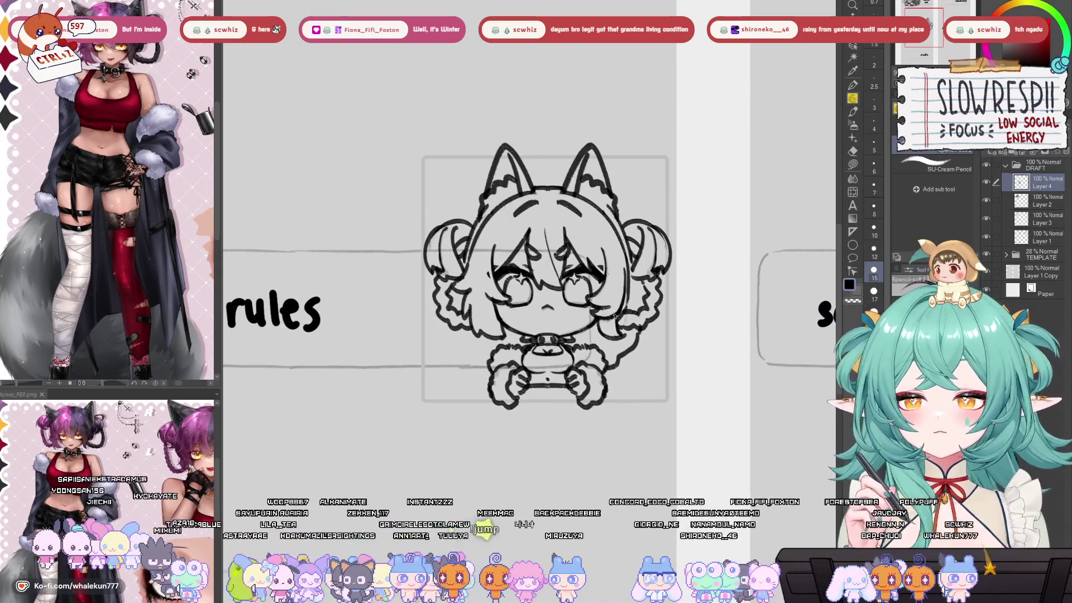
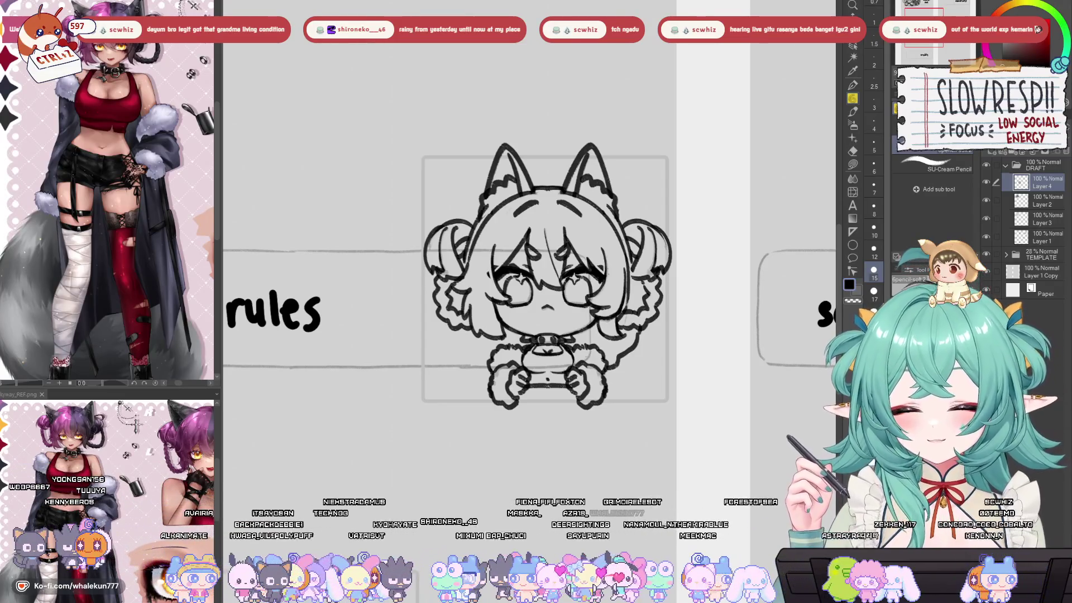
- Switch to Watery ink and lay a faint grey wash beside the collar, undoing a stray stroke
drag(531, 279, 565, 218)
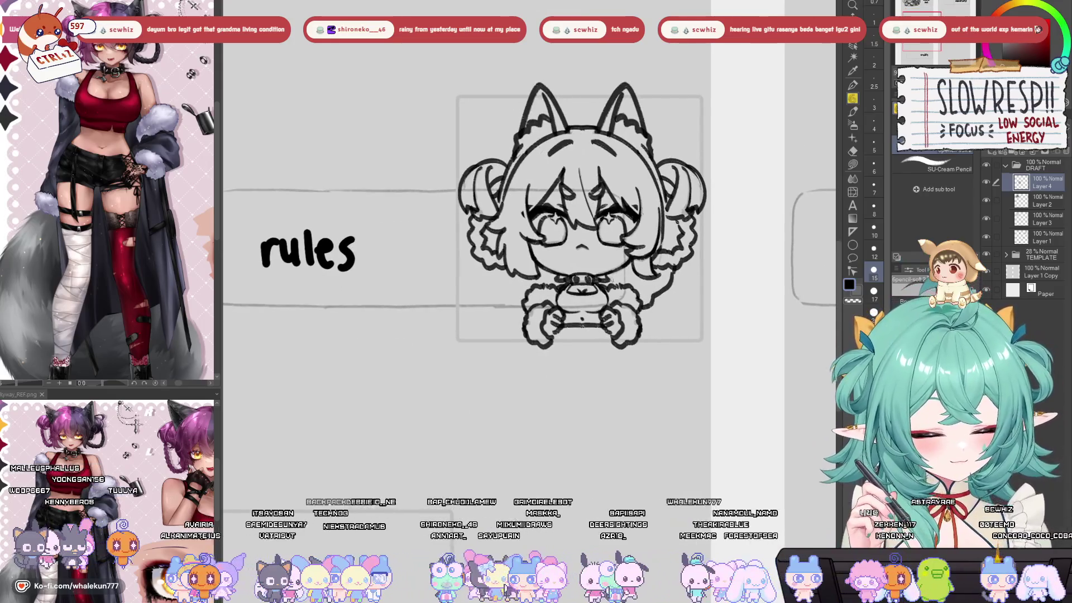
click(852, 111)
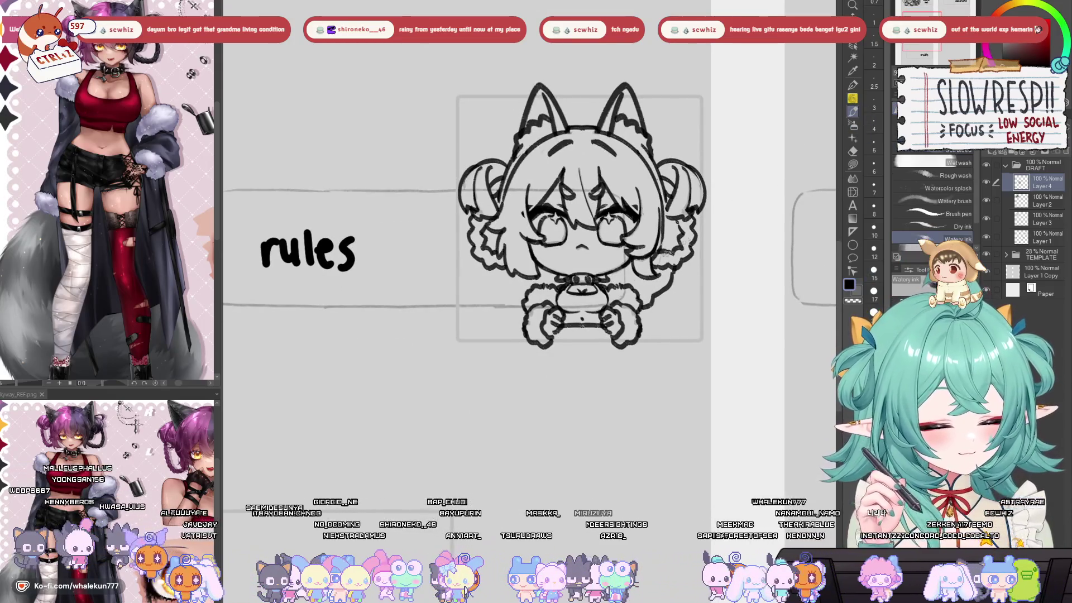
mouse_move(606, 282)
mouse_down()
mouse_move(632, 272)
mouse_move(657, 296)
mouse_move(667, 275)
mouse_move(650, 290)
mouse_move(614, 278)
mouse_move(628, 273)
mouse_move(651, 293)
mouse_move(675, 225)
mouse_up()
key(ctrl+z)
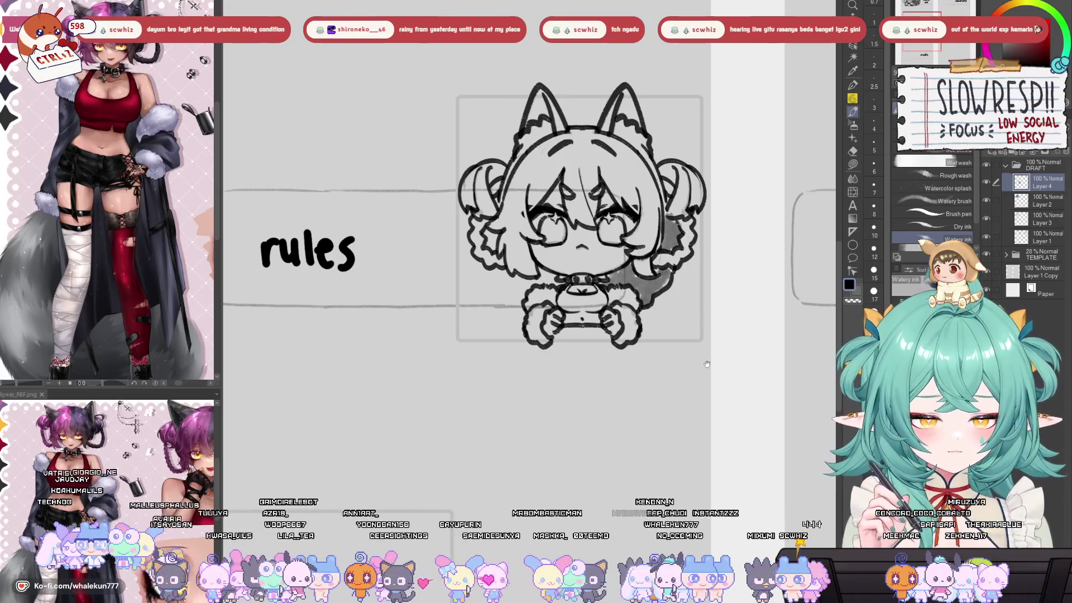
- Paint a grey wash down the right side of the chibi's hair fringe
drag(707, 363, 713, 385)
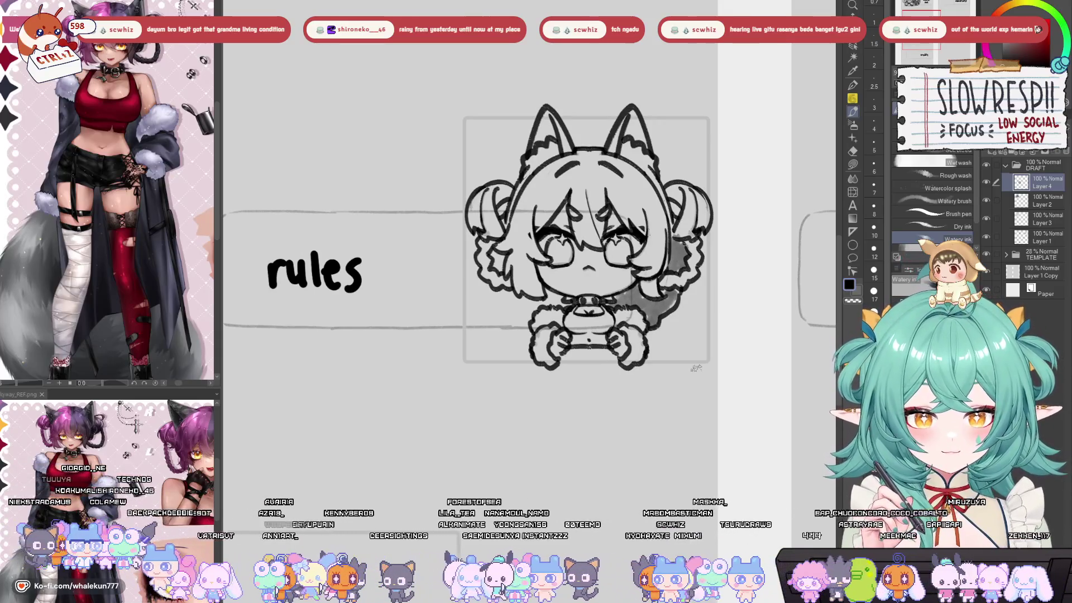
mouse_move(677, 288)
mouse_down()
mouse_move(693, 274)
mouse_move(685, 302)
mouse_up()
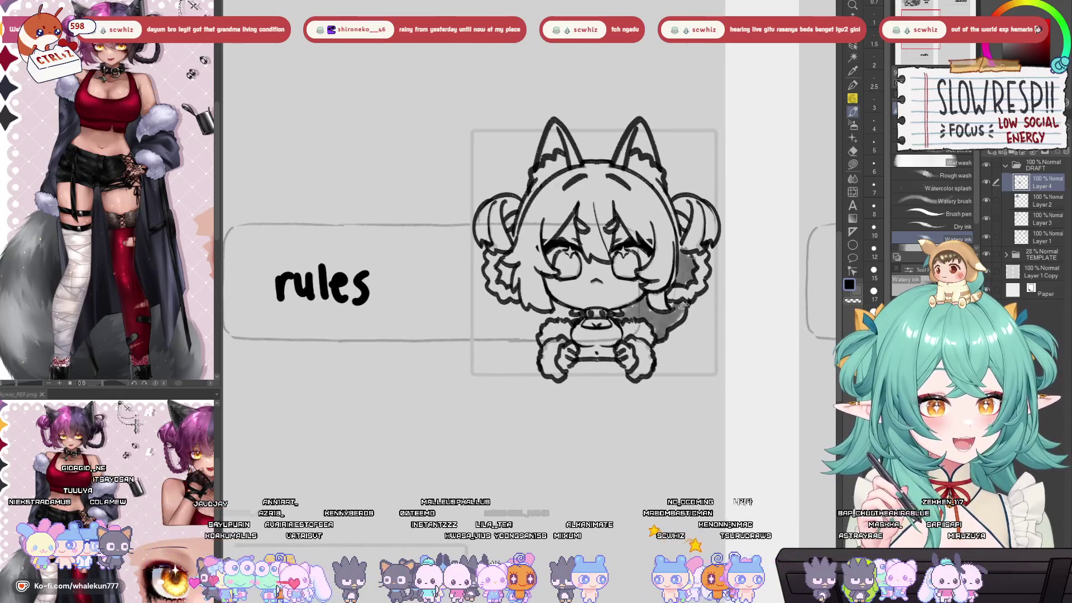
drag(667, 270, 692, 267)
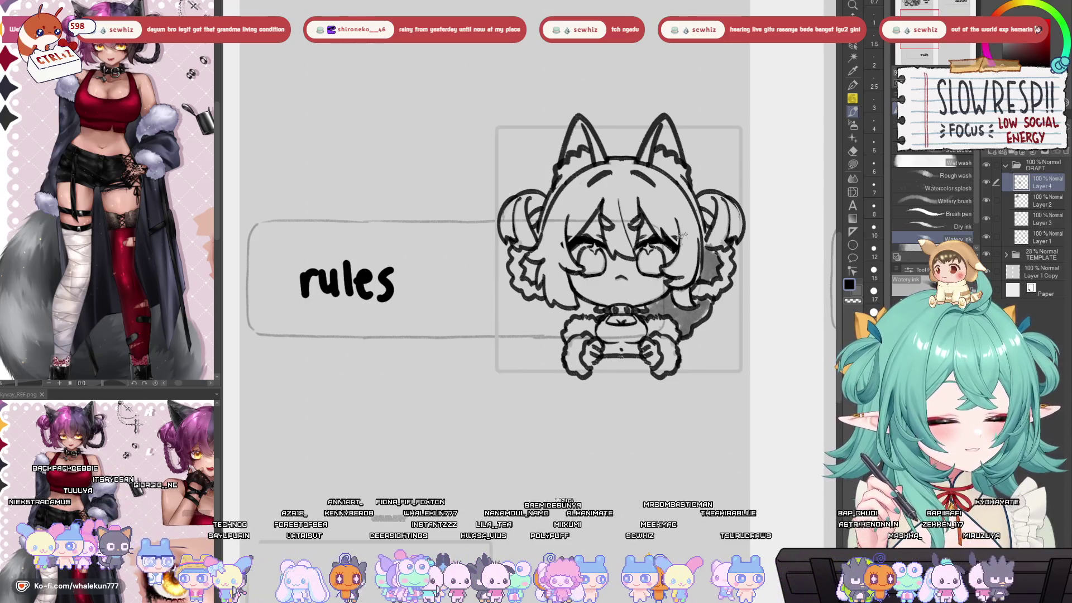
drag(666, 289, 649, 319)
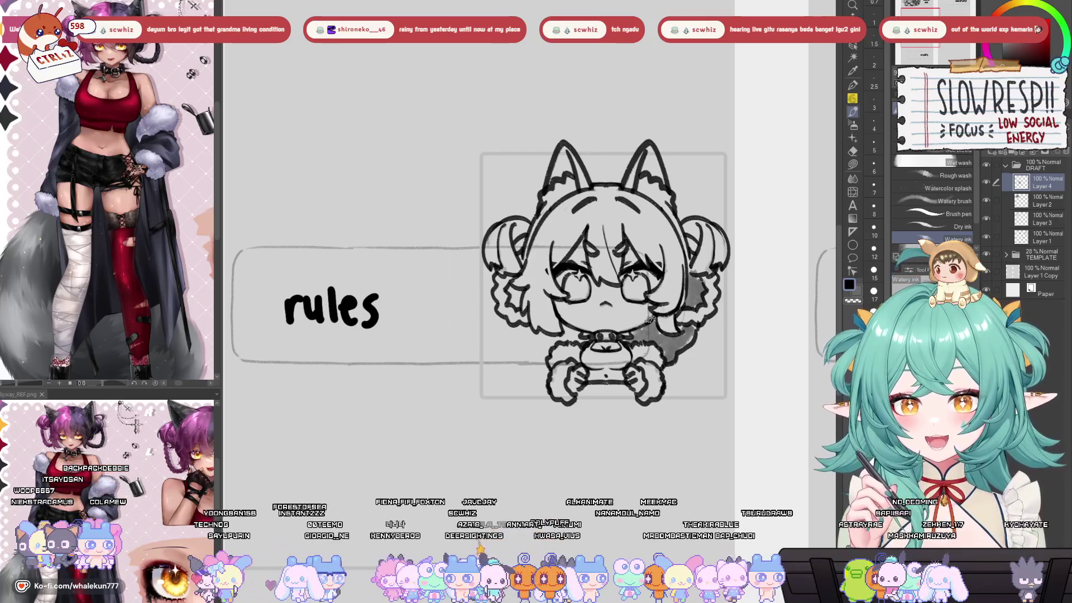
drag(649, 319, 660, 302)
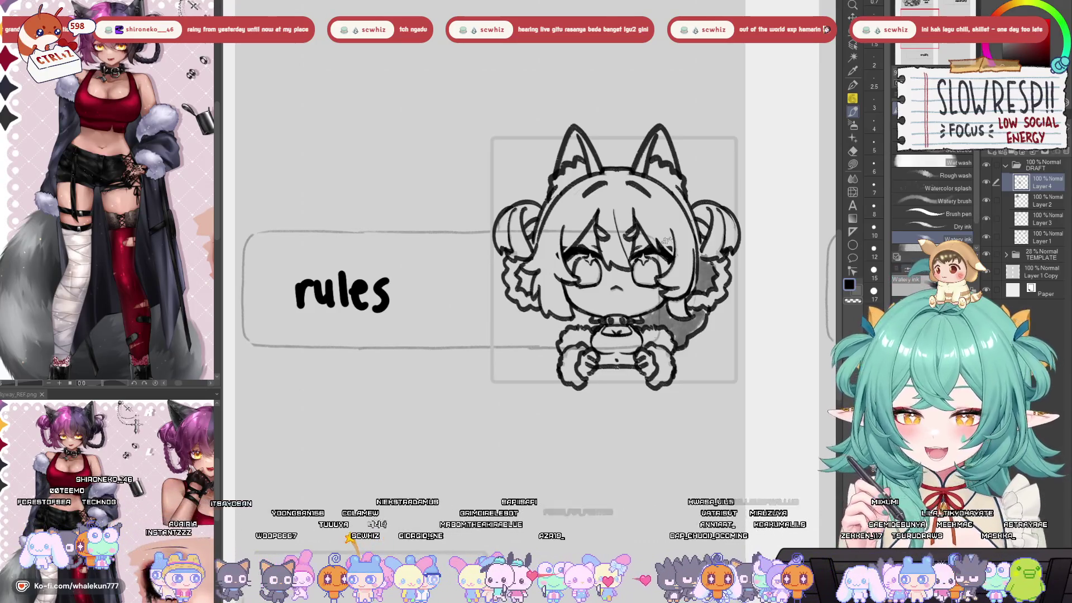
drag(617, 300, 627, 274)
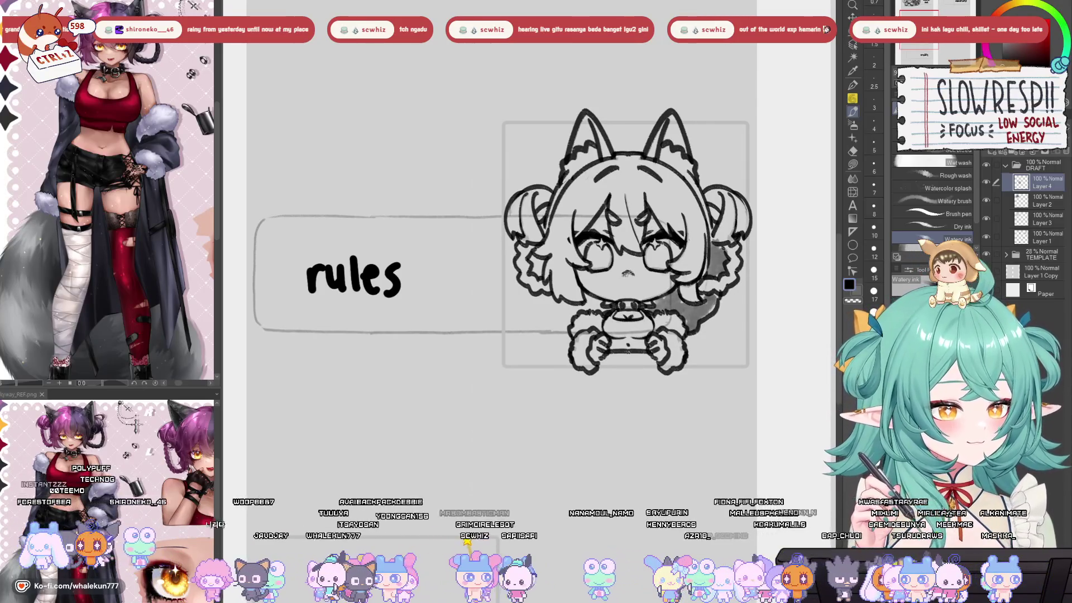
drag(525, 214, 532, 237)
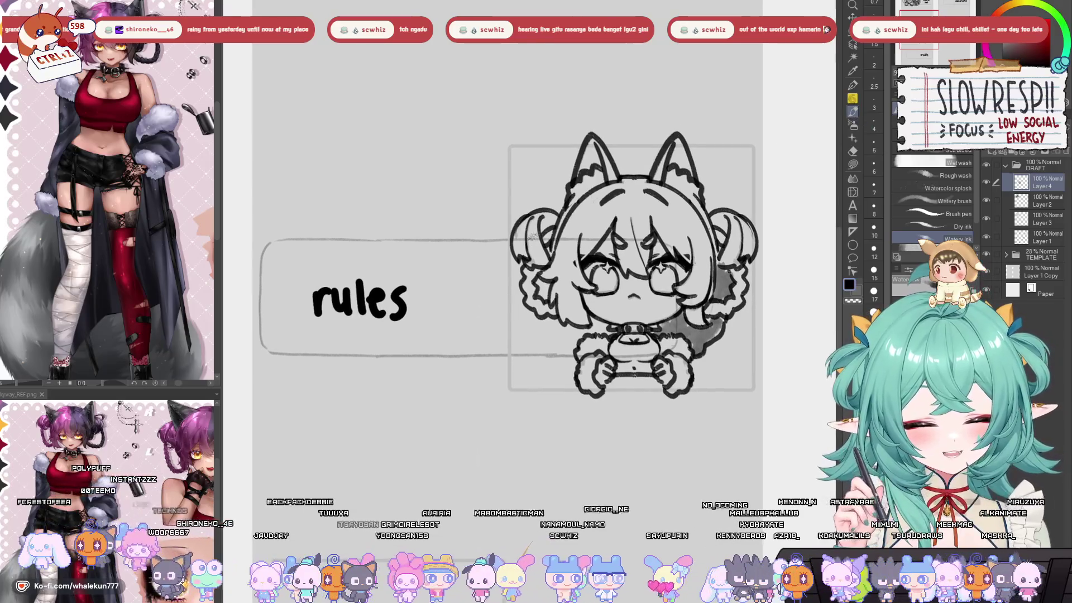
mouse_move(639, 184)
mouse_down()
mouse_move(645, 263)
mouse_move(656, 194)
mouse_move(670, 243)
mouse_move(695, 257)
mouse_move(676, 194)
mouse_move(709, 243)
mouse_move(707, 273)
mouse_move(697, 222)
mouse_move(700, 284)
mouse_move(692, 304)
mouse_move(684, 296)
mouse_move(692, 314)
mouse_move(724, 279)
mouse_move(715, 309)
mouse_move(740, 277)
mouse_move(743, 287)
mouse_move(717, 231)
mouse_move(726, 229)
mouse_move(729, 262)
mouse_move(737, 224)
mouse_move(747, 237)
mouse_up()
- Add a darker grey pass over the lower right hair, then review the surrounding panels
mouse_move(699, 341)
mouse_down()
mouse_move(692, 332)
mouse_move(706, 335)
mouse_move(726, 299)
mouse_move(720, 287)
mouse_move(687, 313)
mouse_move(690, 266)
mouse_move(701, 274)
mouse_up()
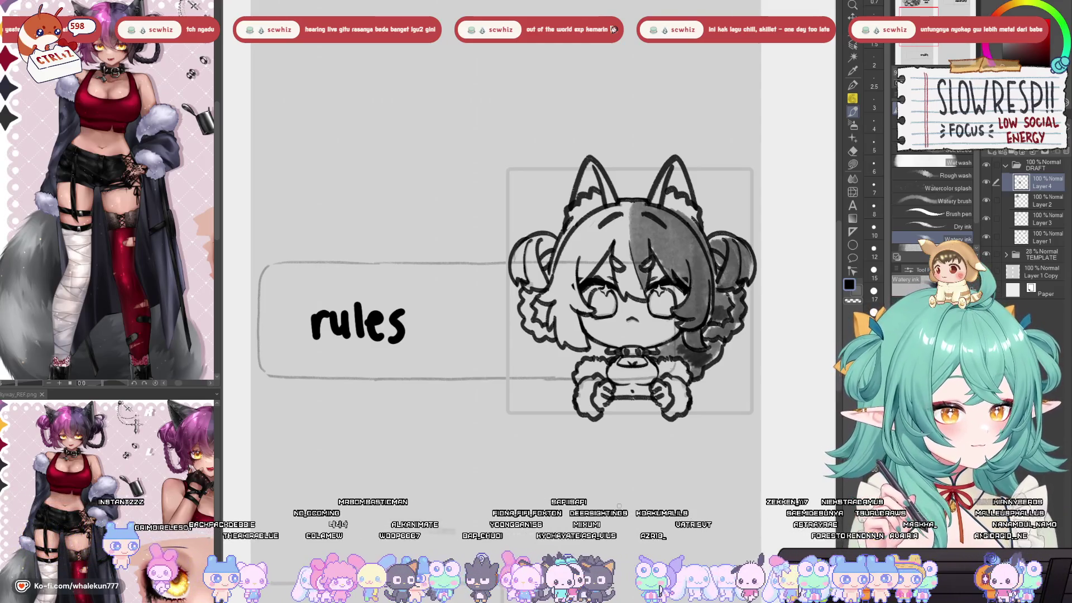
mouse_move(671, 340)
mouse_down()
mouse_move(653, 304)
mouse_move(652, 349)
mouse_up()
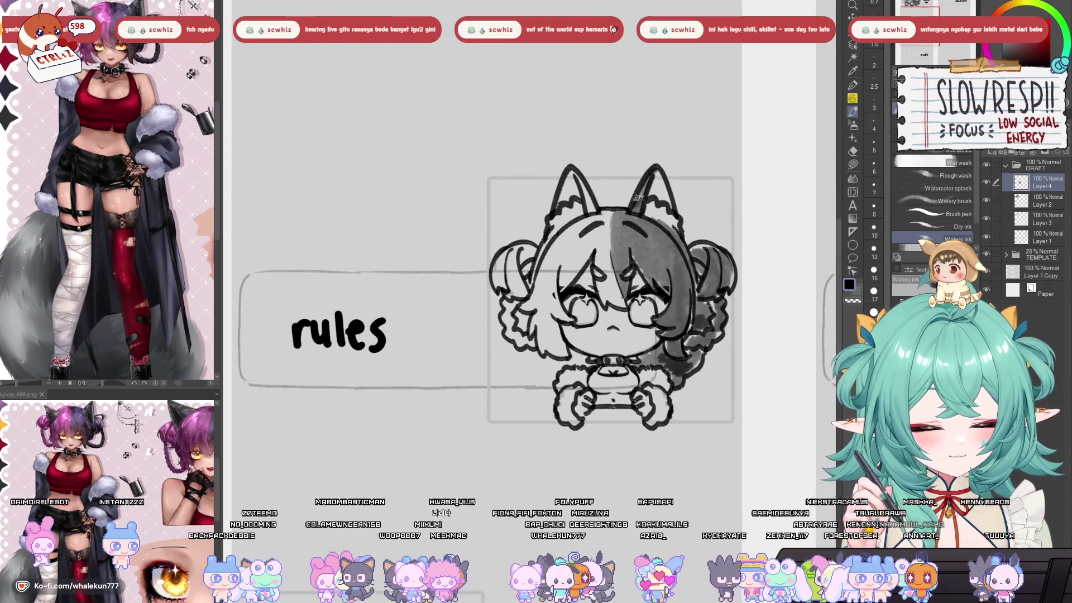
drag(651, 167, 706, 252)
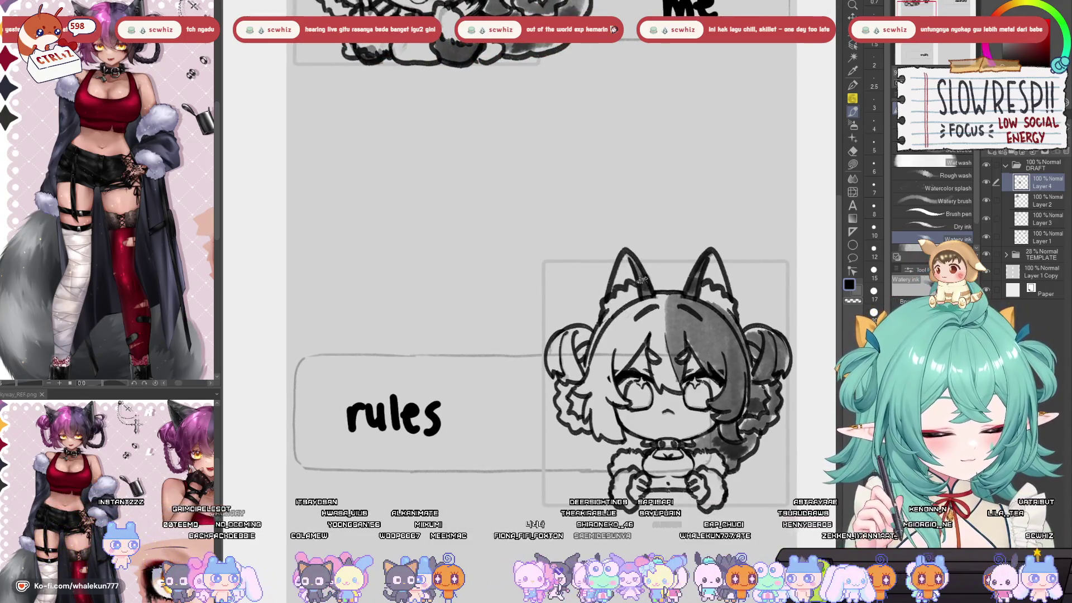
drag(699, 239, 650, 168)
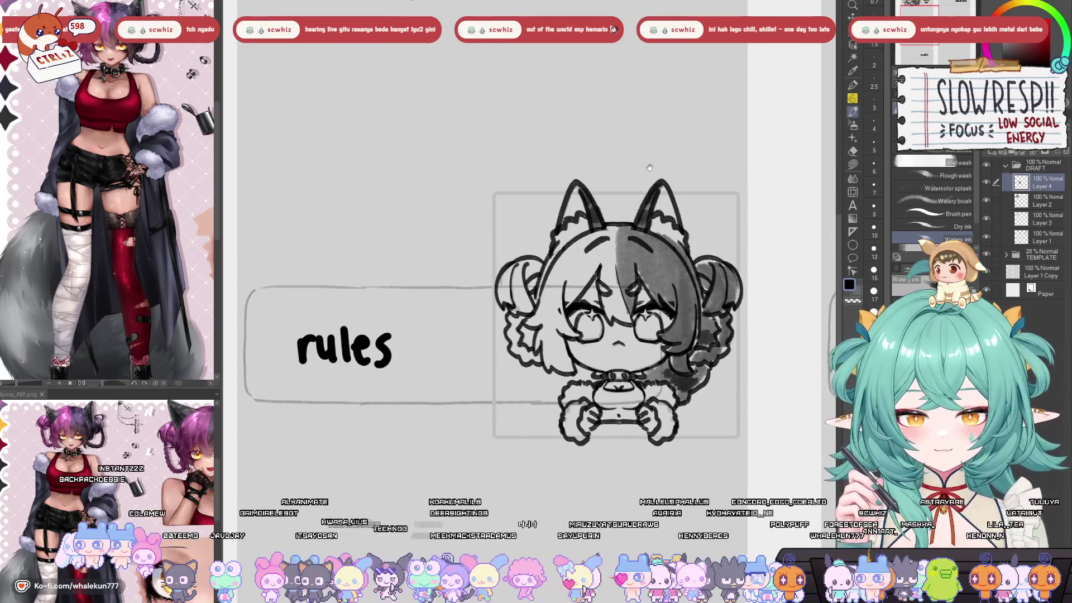
mouse_move(649, 167)
mouse_down()
mouse_move(683, 58)
mouse_move(656, 62)
mouse_up()
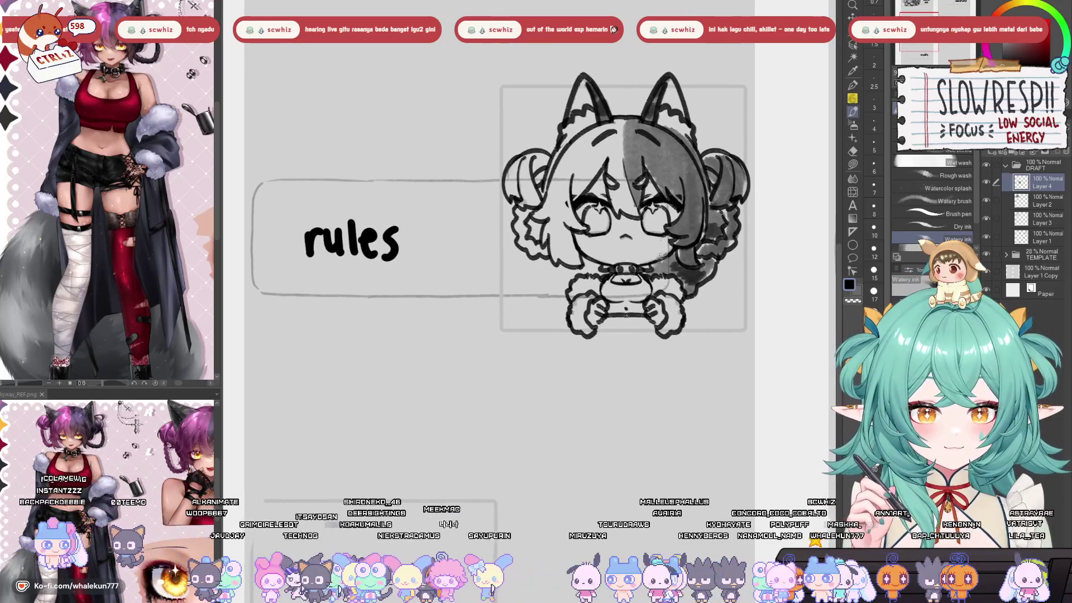
mouse_move(661, 263)
mouse_down()
mouse_move(669, 240)
mouse_move(658, 247)
mouse_up()
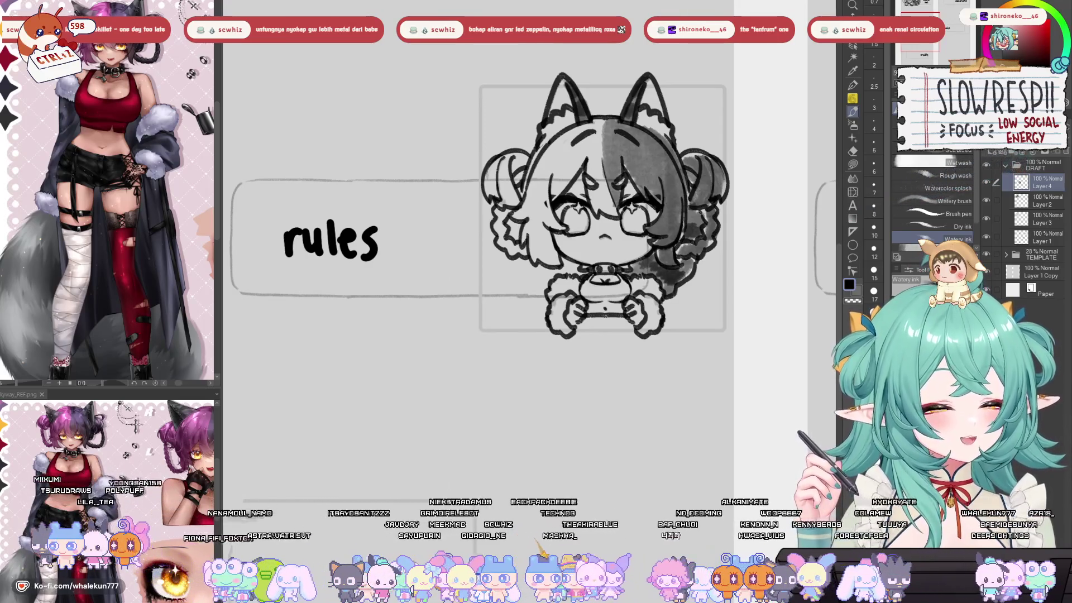
mouse_move(681, 152)
mouse_down()
mouse_move(697, 216)
mouse_move(698, 130)
mouse_move(703, 151)
mouse_up()
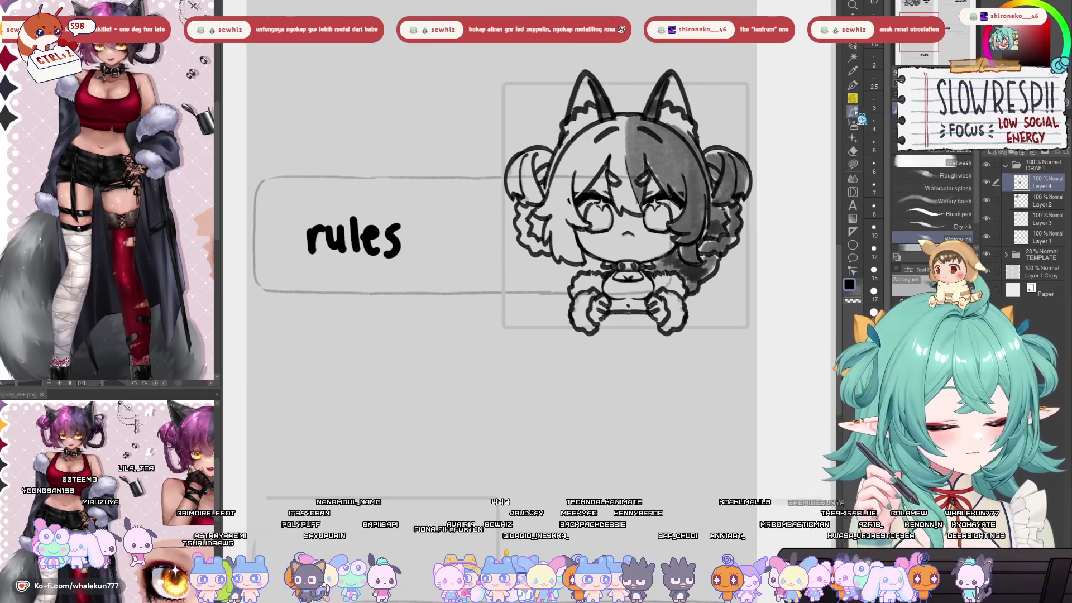
key(ctrl+plus)
click(852, 99)
- Darken the pupils of both eyes with grey, checking the whole panel layout
drag(585, 226, 588, 239)
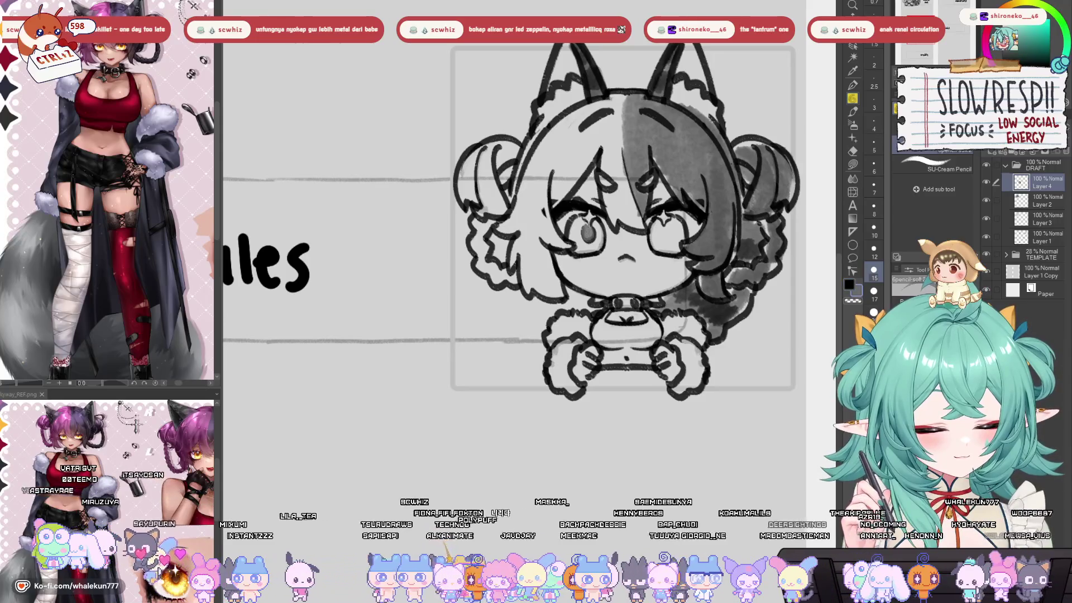
drag(663, 227, 662, 239)
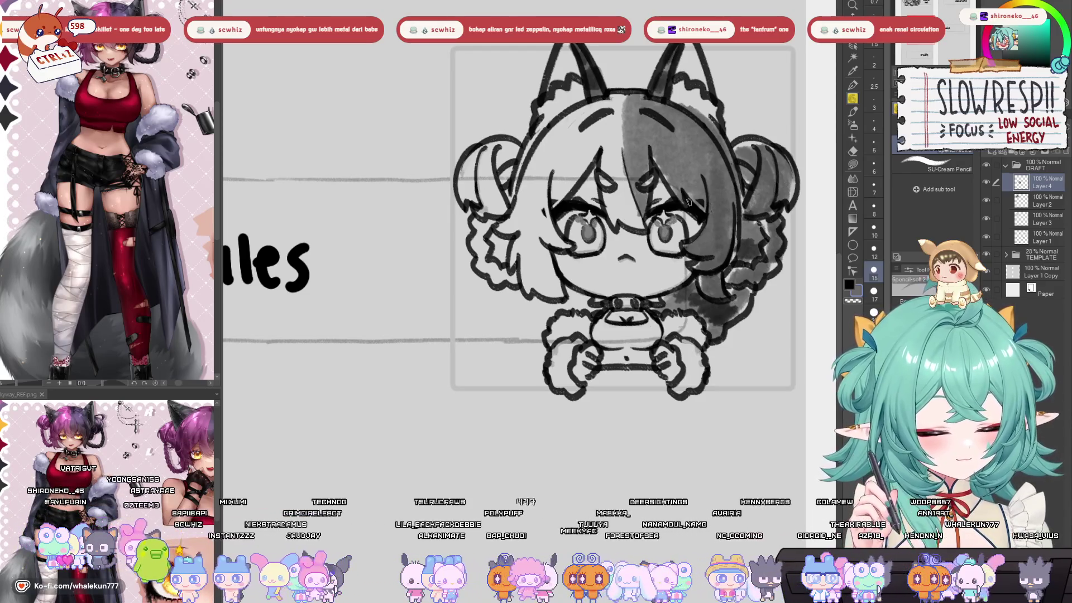
key(ctrl+0)
scroll(620, 232, up, 4)
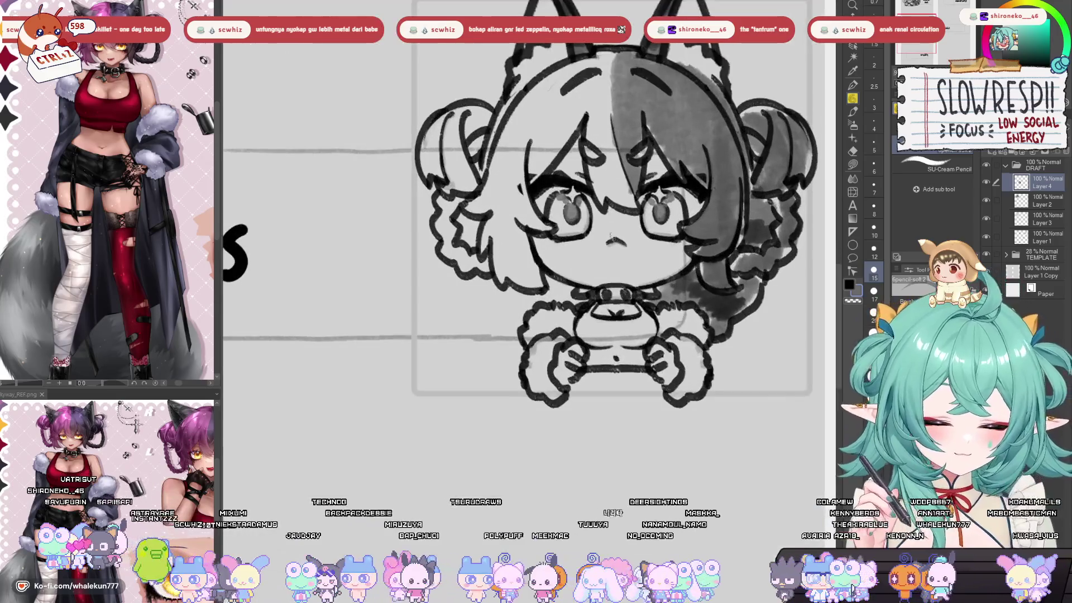
key(b)
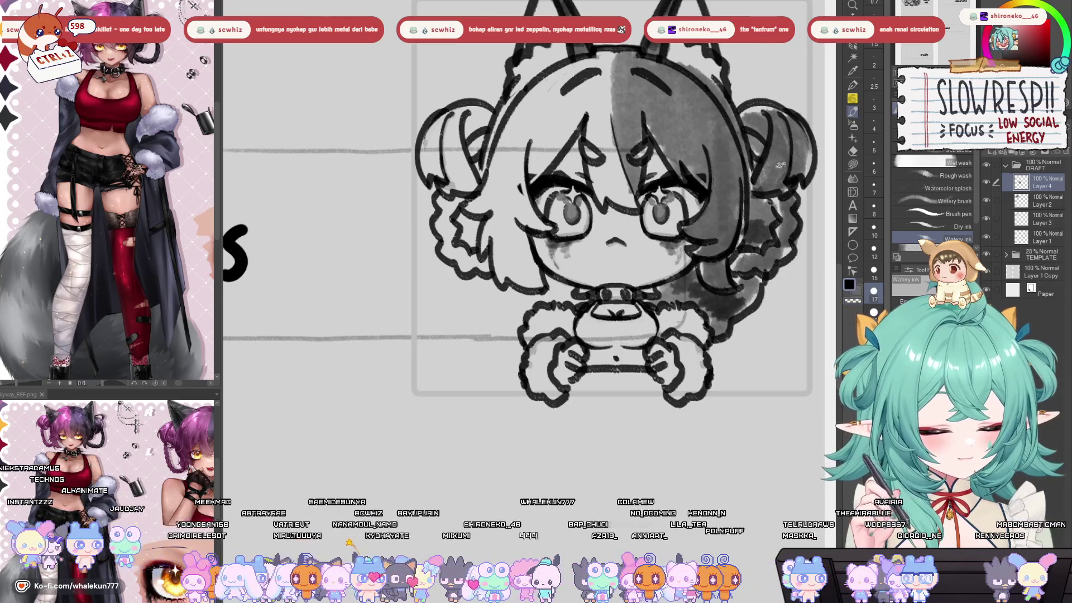
click(852, 98)
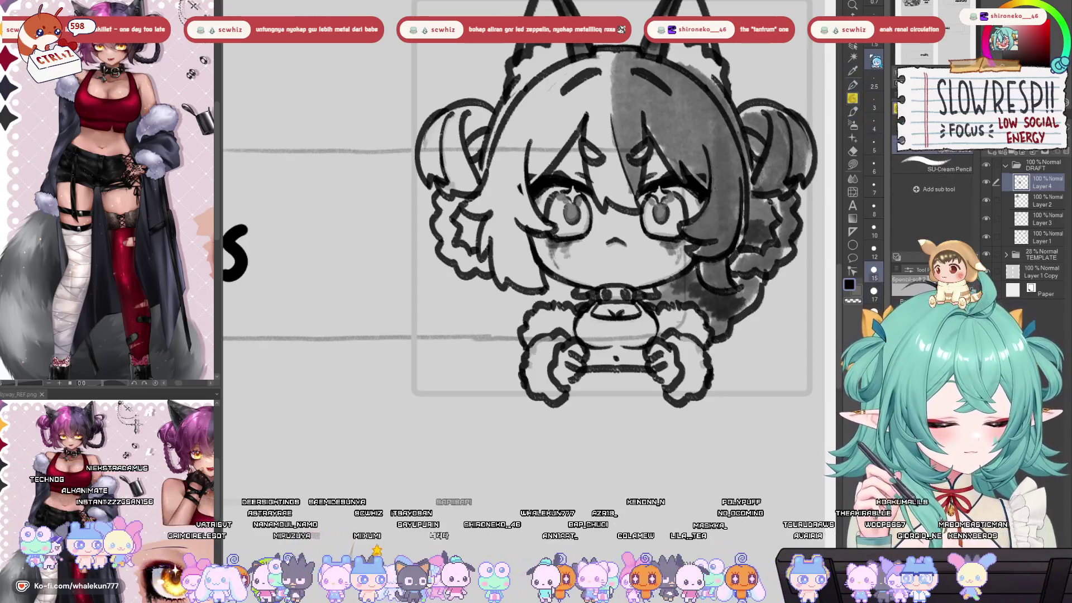
- Erase part of the right eye and sketch new irises in both eyes with the pencil
key(e)
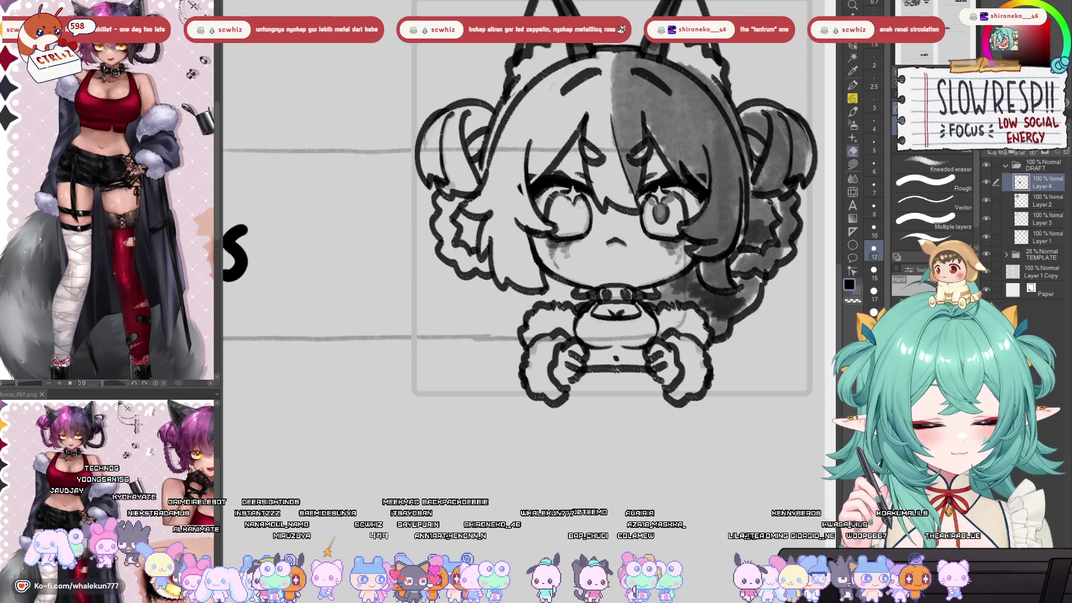
drag(659, 210, 651, 206)
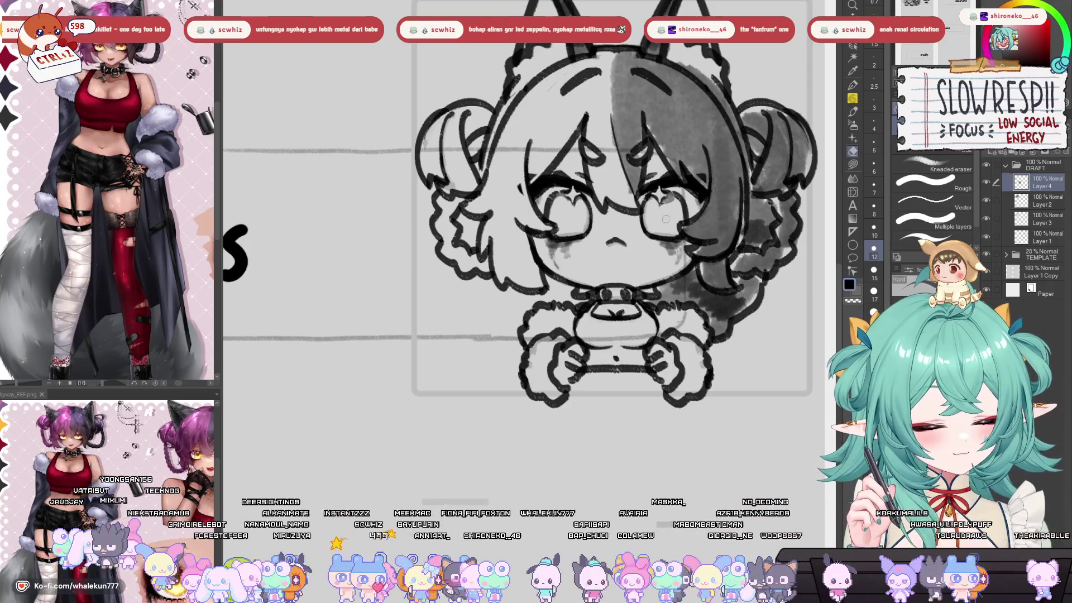
key(p)
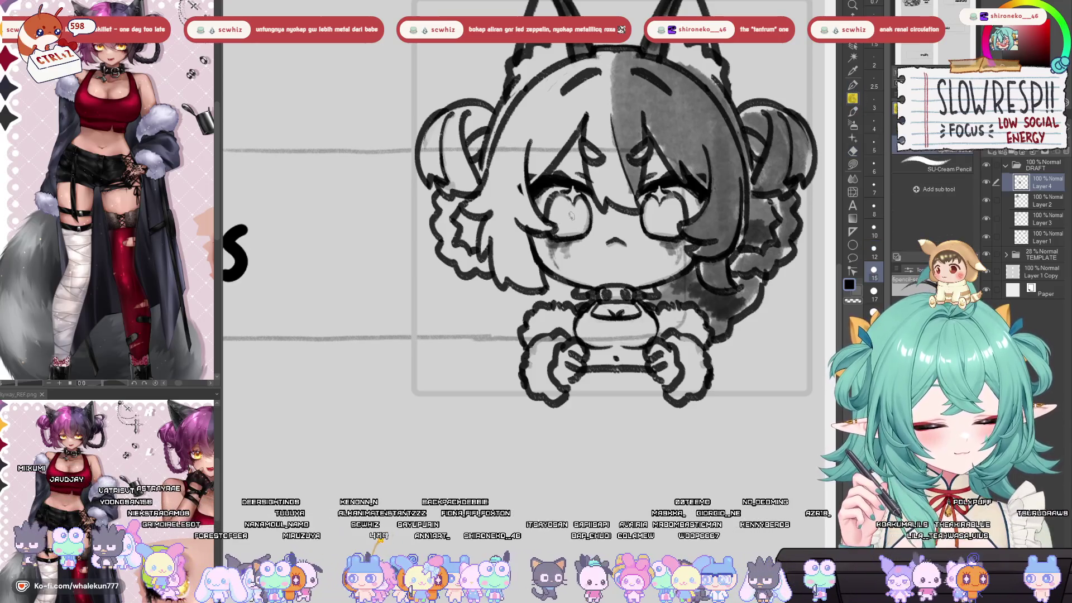
drag(578, 208, 571, 226)
key(ctrl+z)
mouse_move(667, 211)
mouse_down()
mouse_move(651, 221)
mouse_move(659, 229)
mouse_up()
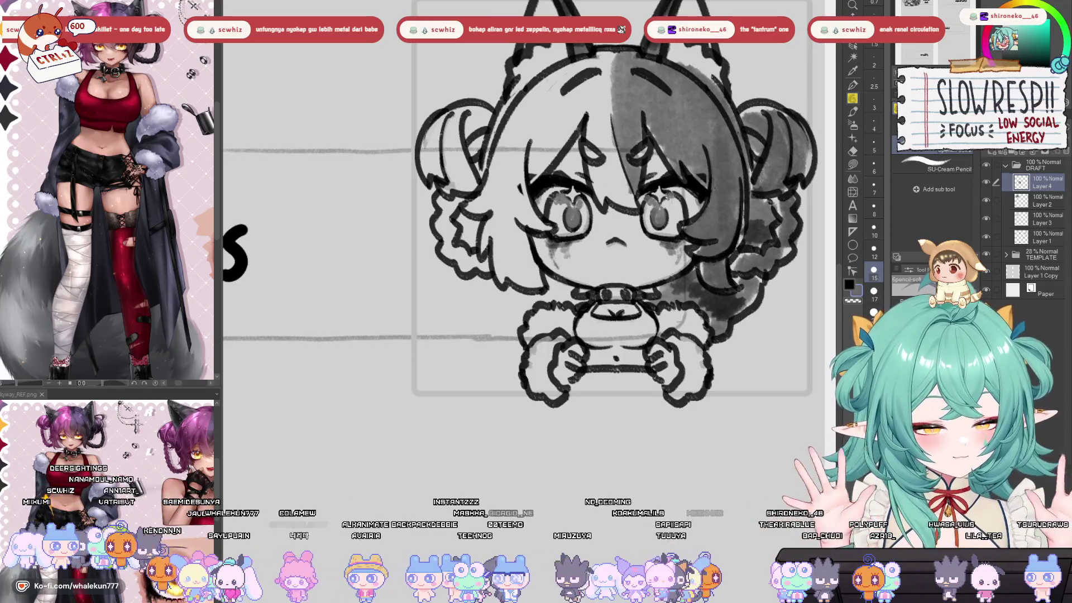
drag(674, 207, 682, 213)
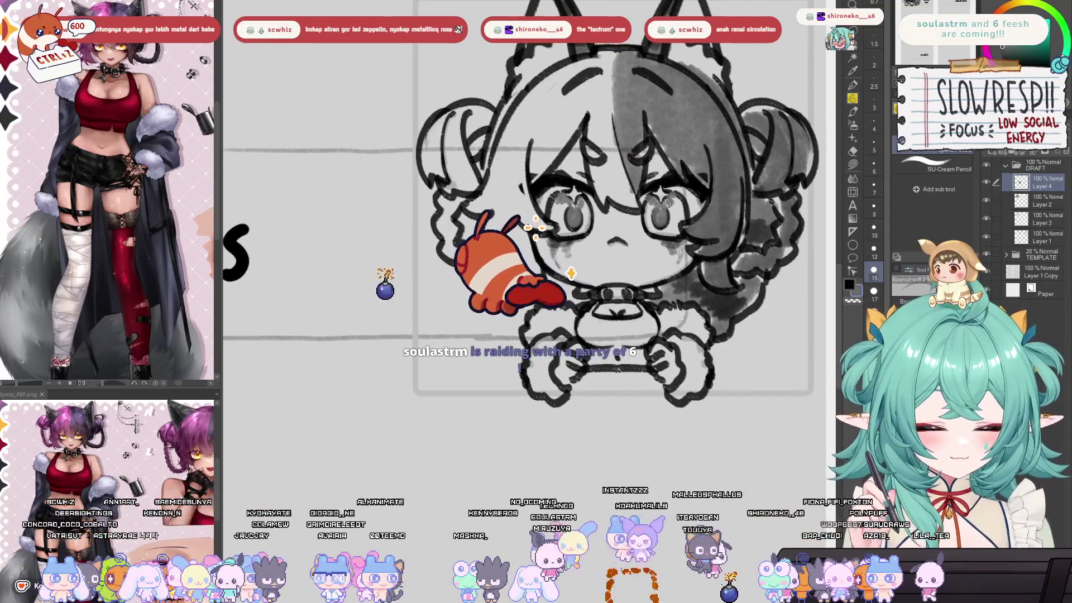
scroll(691, 147, down, 3)
scroll(681, 212, up, 2)
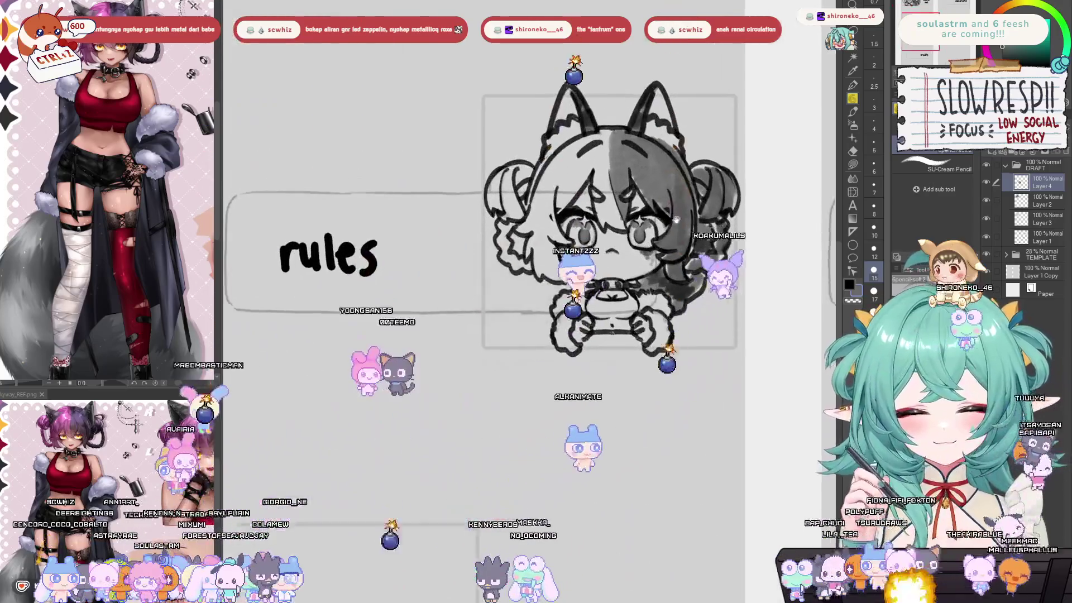
key(h)
key(h)
scroll(677, 218, down, 2)
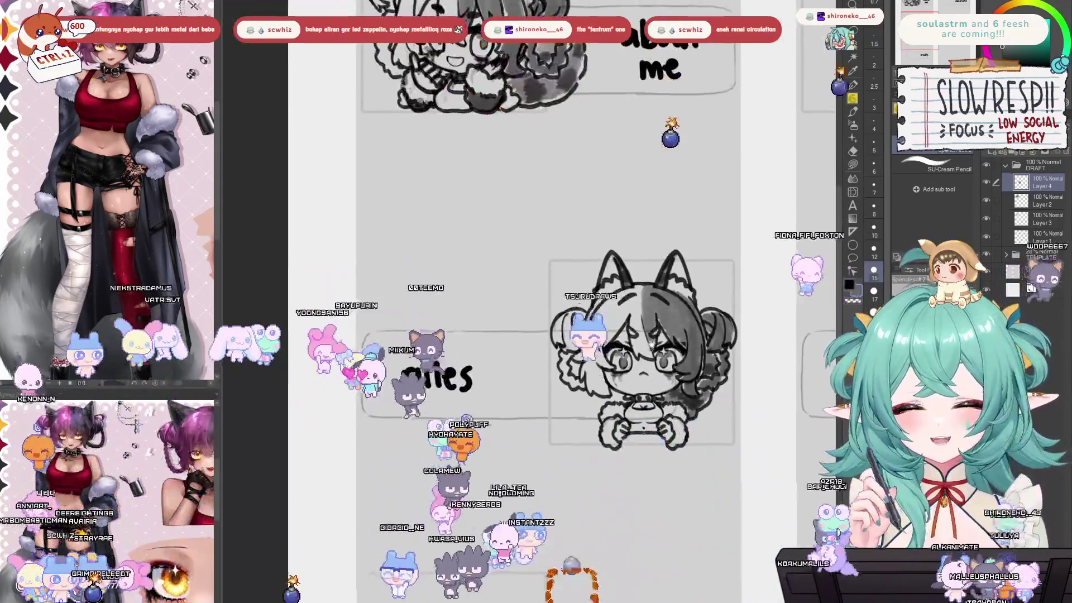
scroll(648, 329, up, 3)
scroll(648, 328, down, 1)
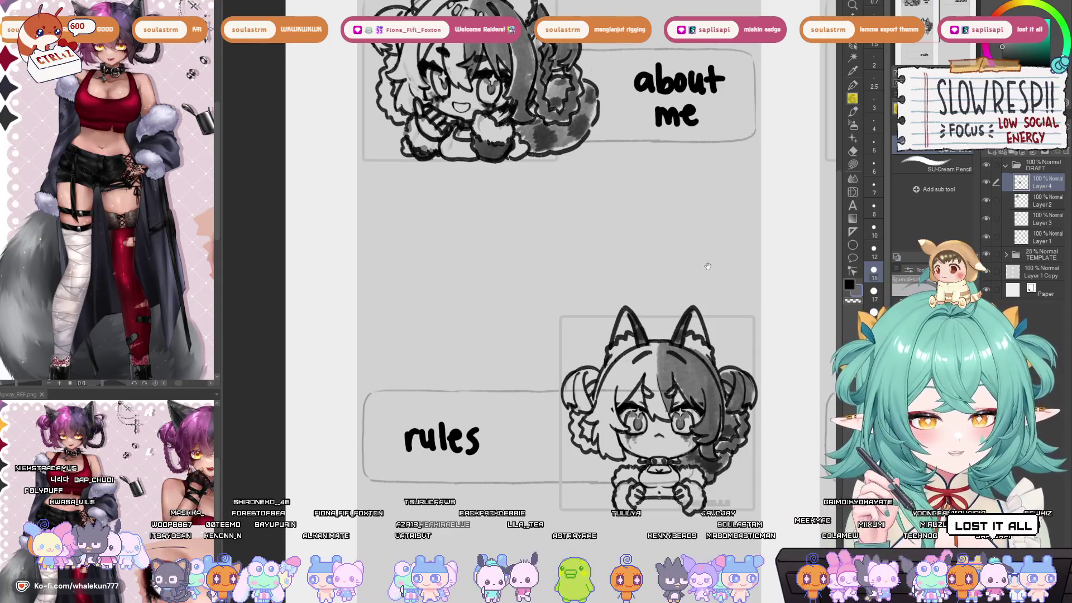
scroll(665, 398, down, 5)
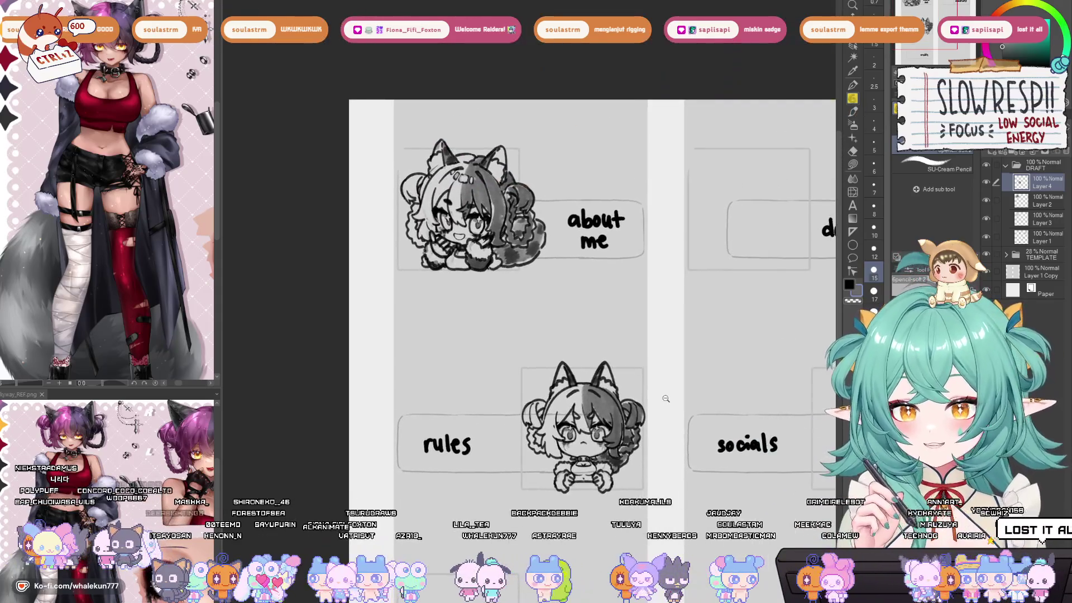
scroll(666, 398, down, 2)
mouse_move(642, 391)
mouse_down()
mouse_move(642, 324)
mouse_move(614, 371)
mouse_move(636, 346)
mouse_up()
scroll(582, 353, up, 4)
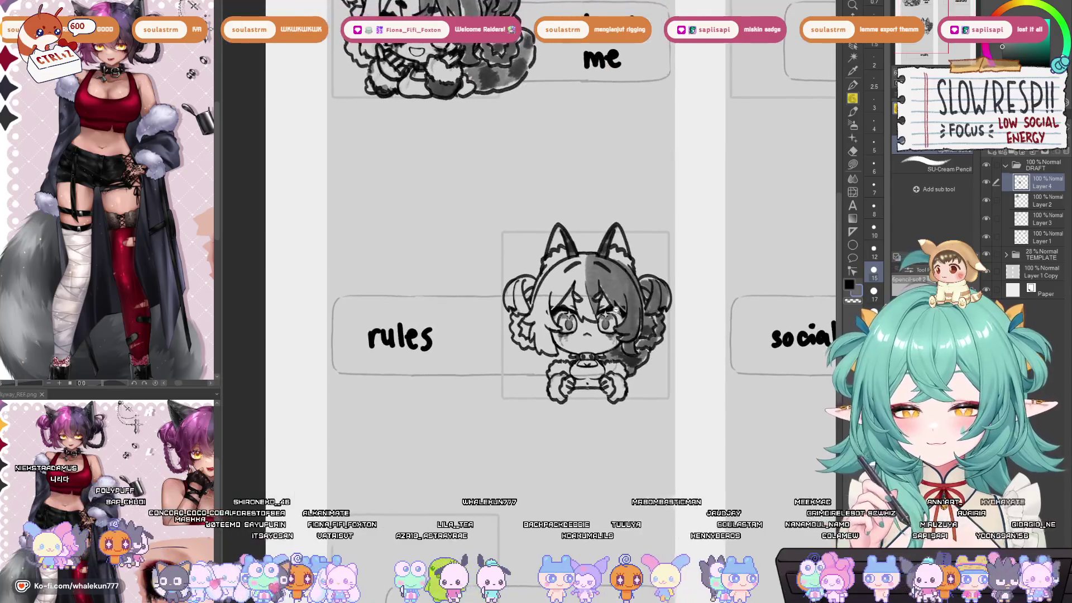
scroll(636, 346, up, 2)
scroll(636, 347, down, 2)
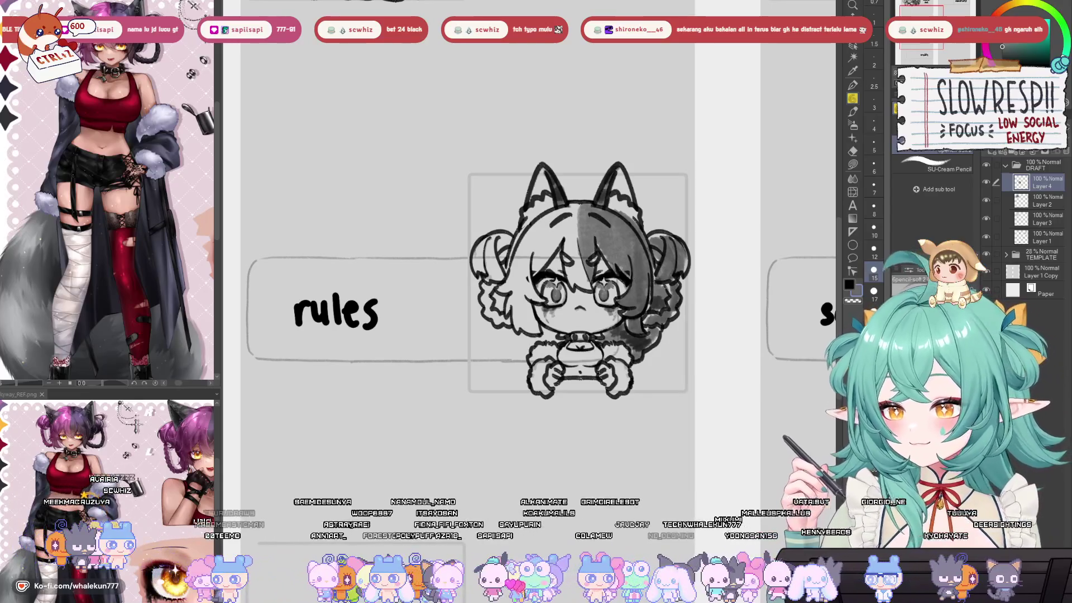
- Look over the socials and credits boxes, then switch to the browser's shared video
scroll(636, 372, down, 5)
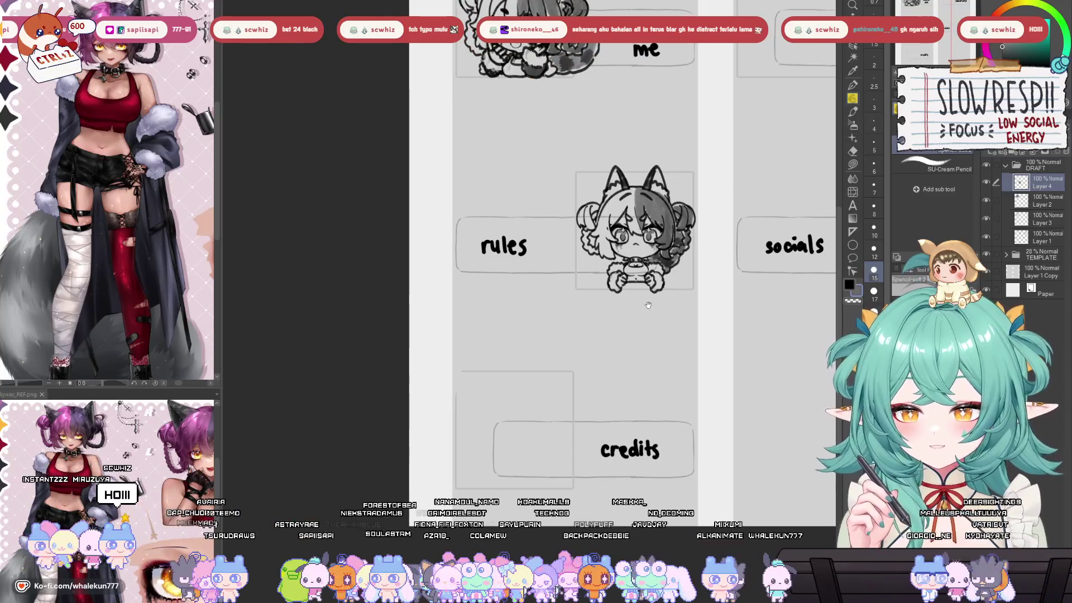
scroll(648, 305, up, 2)
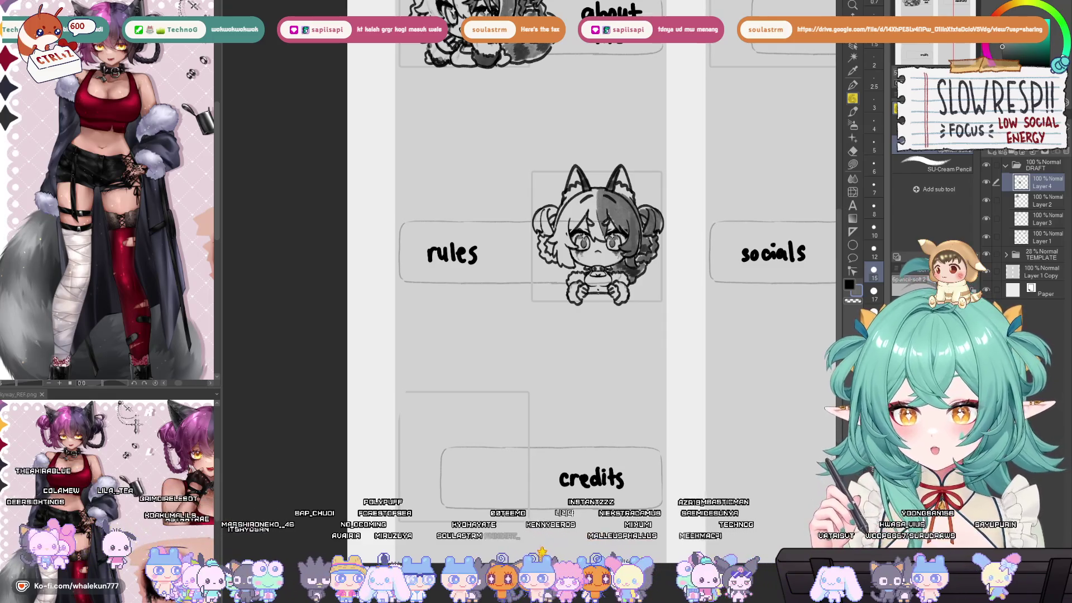
key(alt+Tab)
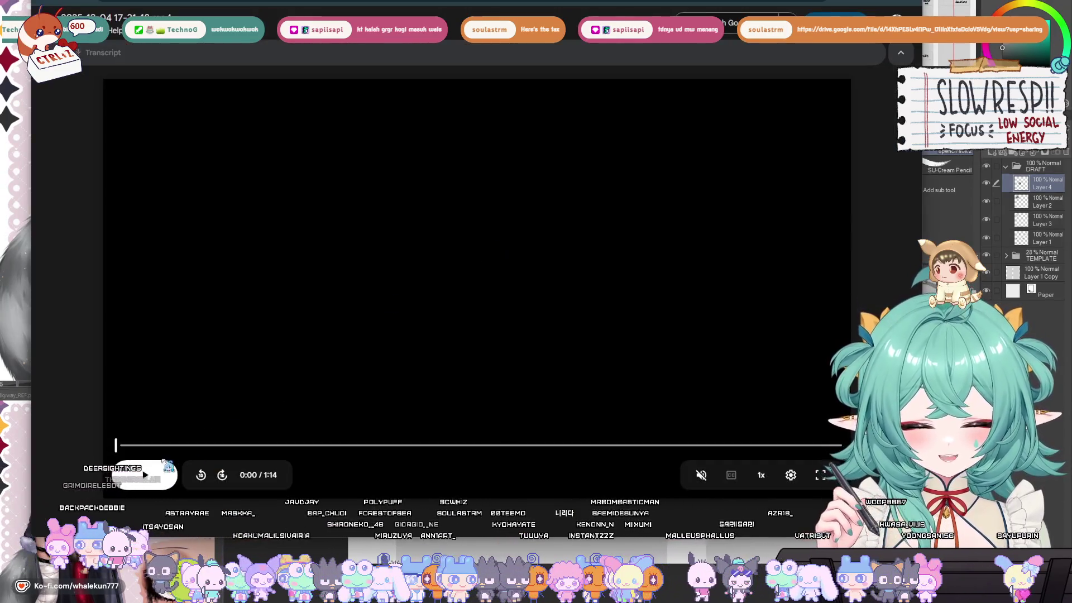
- Play the shared Drive video, then return to the canvas showing the rules and socials panels
click(440, 357)
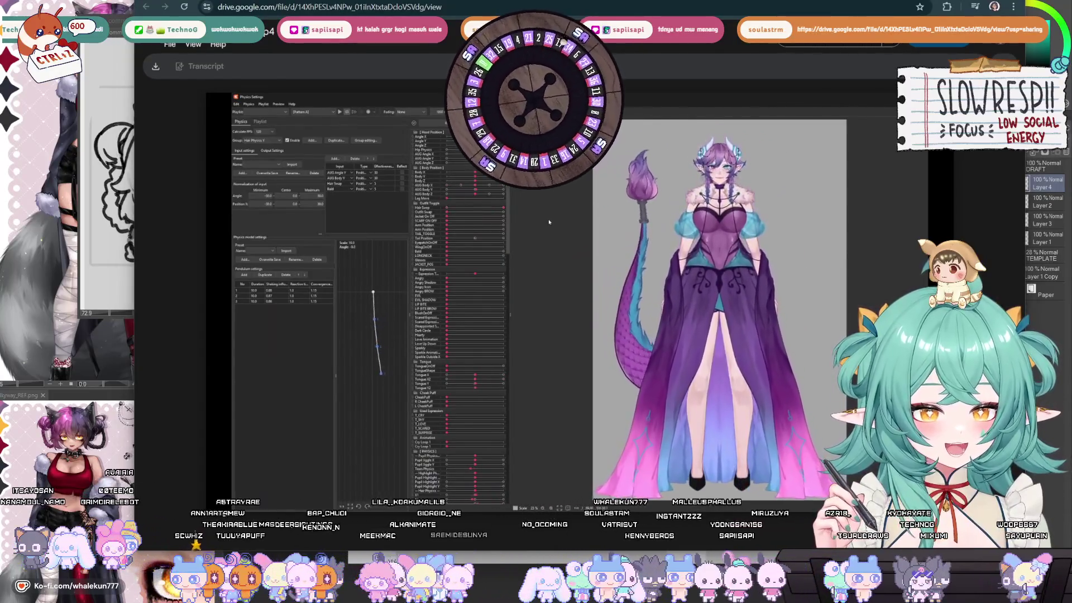
mouse_move(442, 220)
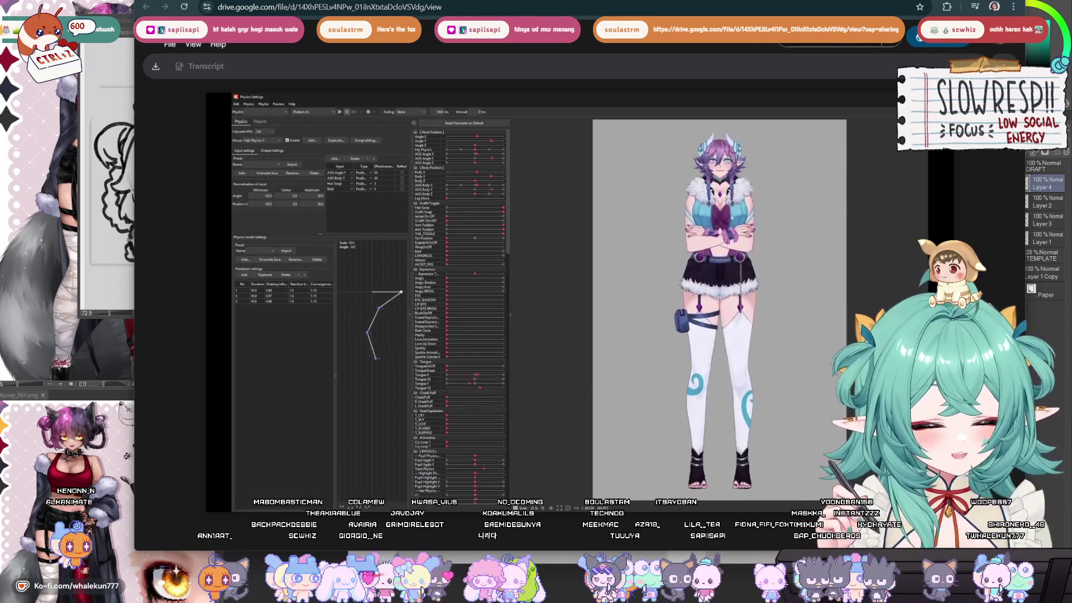
key(alt+Tab)
mouse_move(676, 285)
mouse_down()
mouse_move(652, 224)
mouse_move(638, 239)
mouse_move(692, 240)
mouse_move(712, 220)
mouse_up()
- Select the top chibi's layer and enlarge it slightly with a transform
mouse_move(671, 282)
mouse_down()
mouse_move(642, 357)
mouse_move(653, 393)
mouse_move(653, 240)
mouse_move(662, 395)
mouse_up()
key(k)
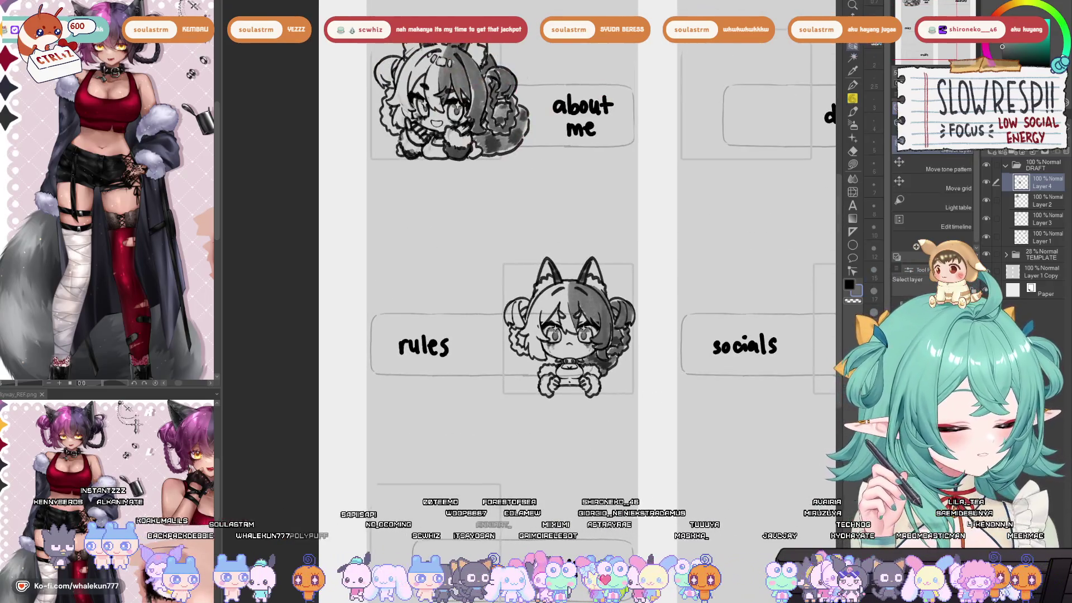
key(m)
click(1039, 201)
key(ctrl+t)
drag(527, 89, 531, 89)
key(Return)
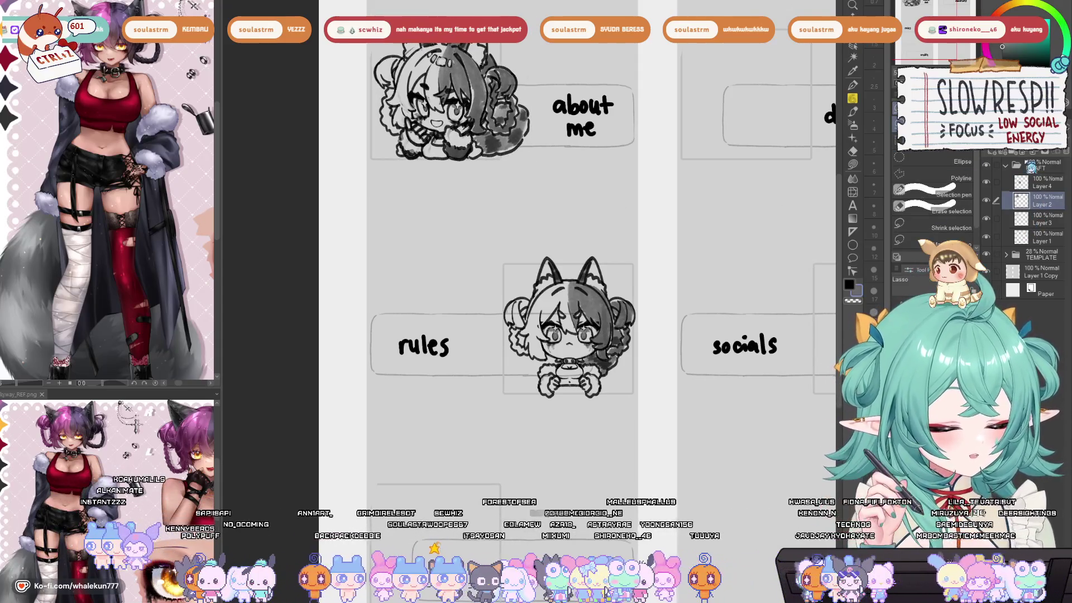
- Transform Layers 2 and 3 together to shift the top chibi right beside the about me box
ctrl+click(1041, 219)
key(ctrl+t)
drag(524, 92, 489, 130)
click(433, 175)
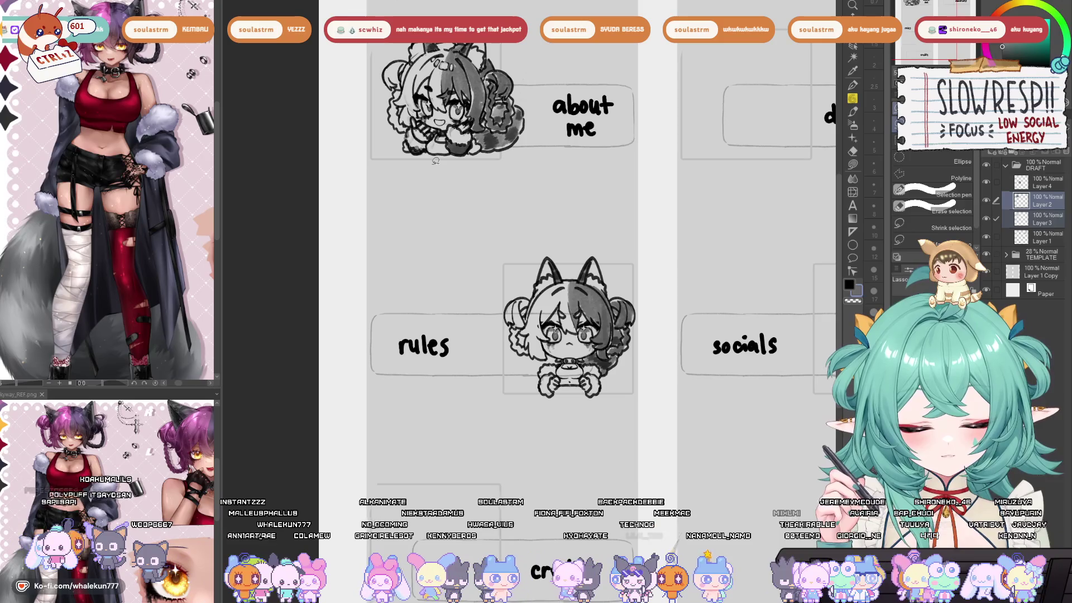
- Pan the canvas until the credits box shows below the rules and socials boxes
drag(641, 237, 628, 243)
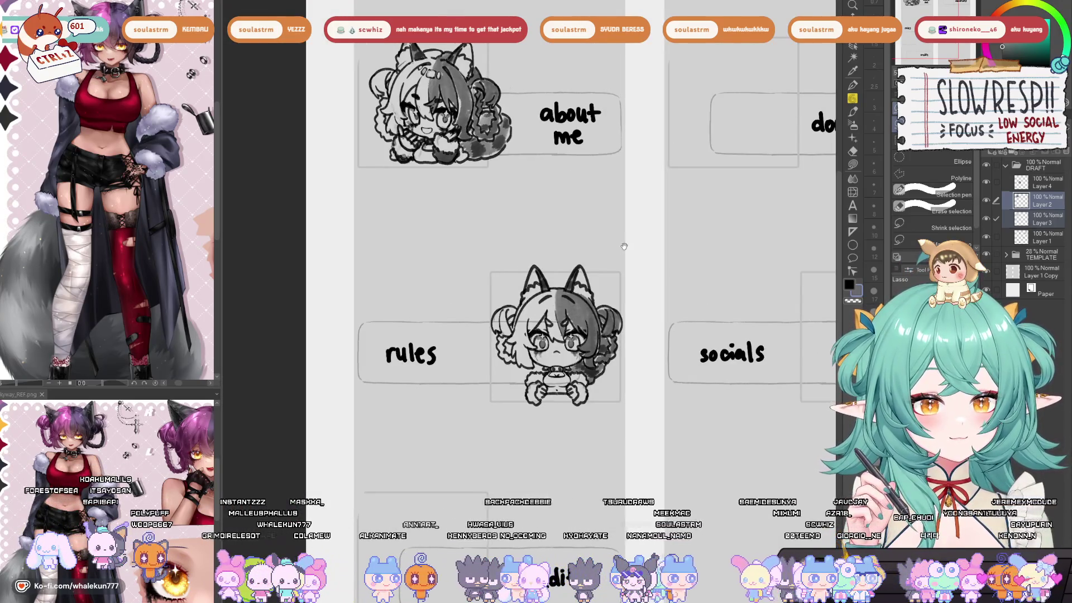
drag(633, 296, 652, 210)
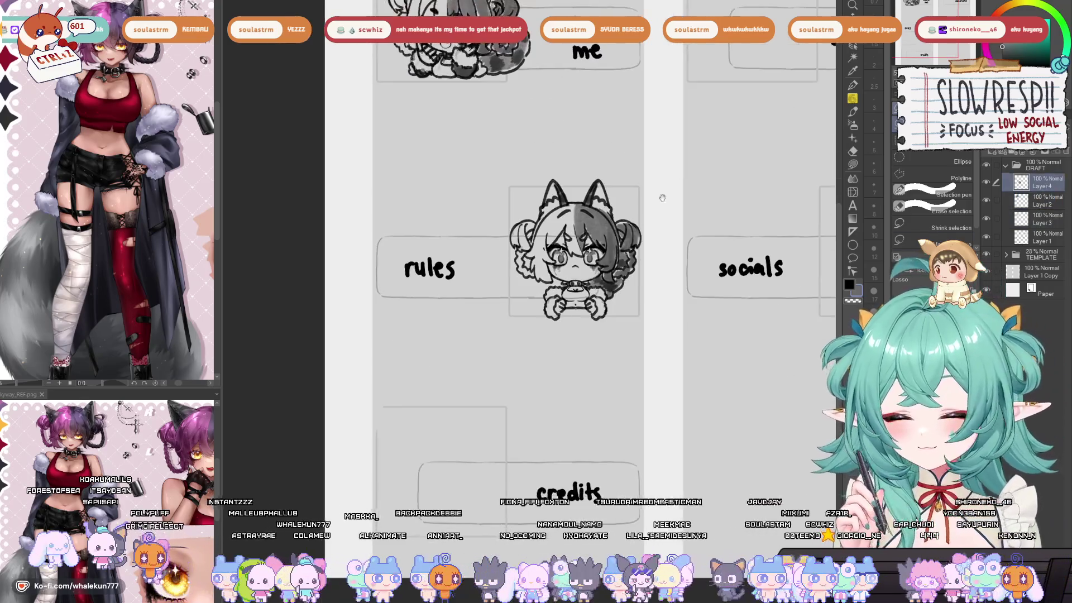
click(853, 45)
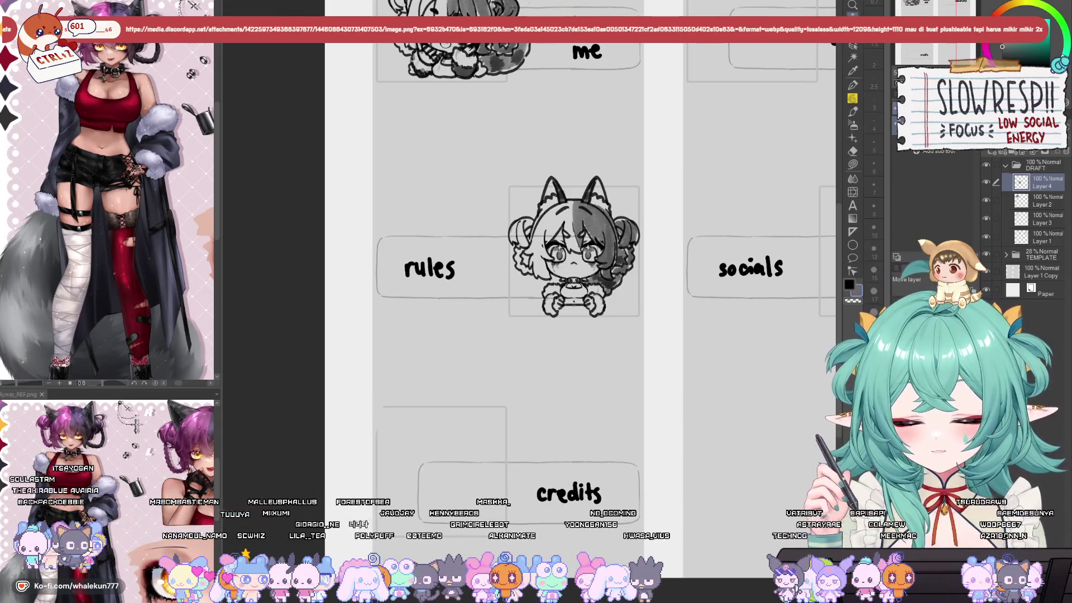
key(alt+Tab)
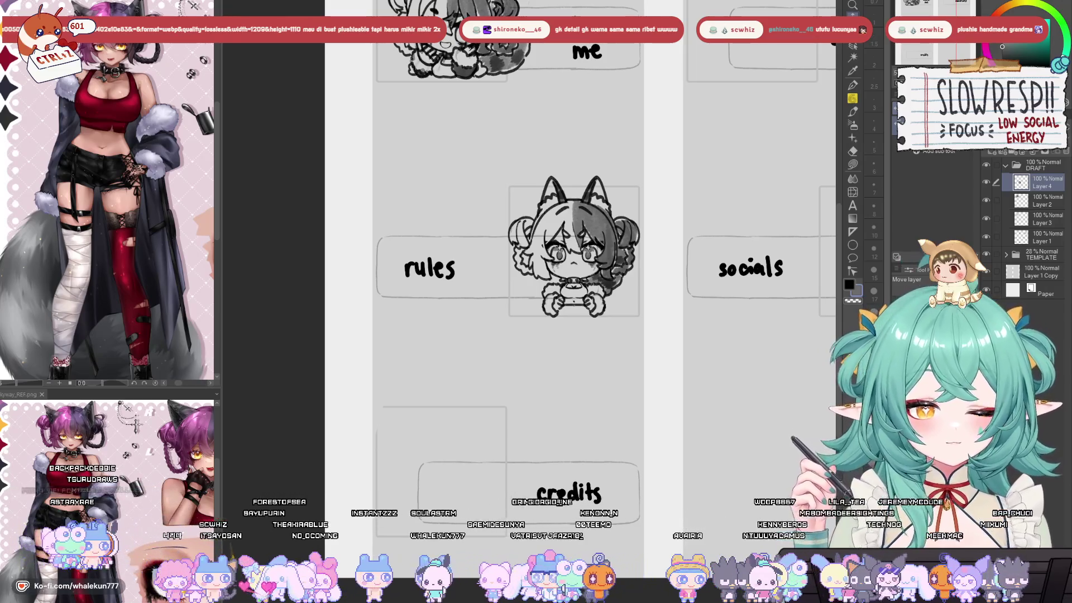
drag(594, 434, 596, 409)
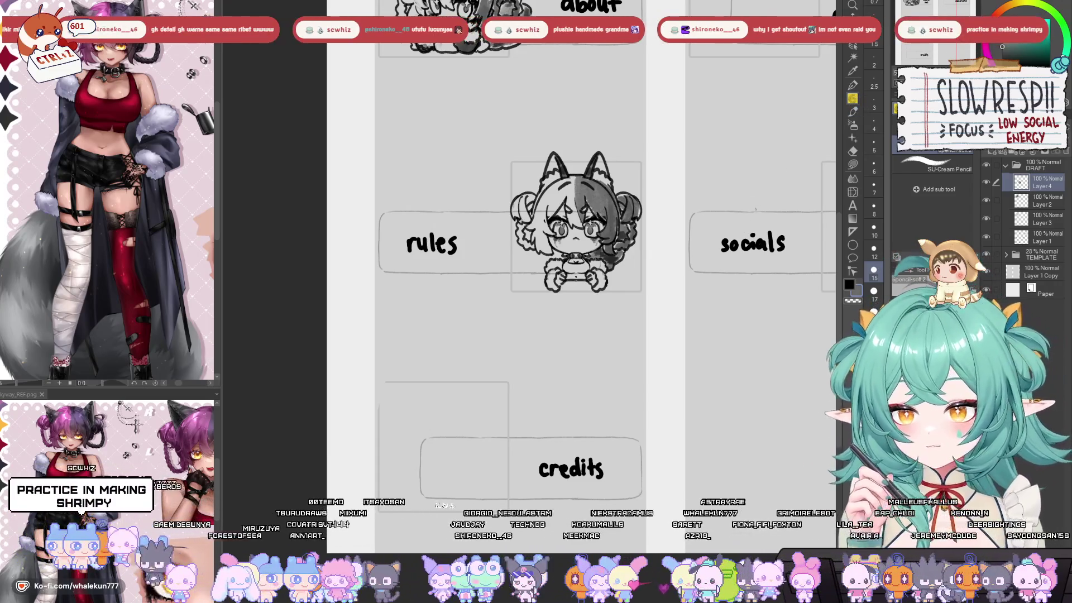
- Recentre on the rules and credits area, select Layer 3, and pick the Lasso fill tool
drag(732, 322, 723, 279)
scroll(698, 263, down, 5)
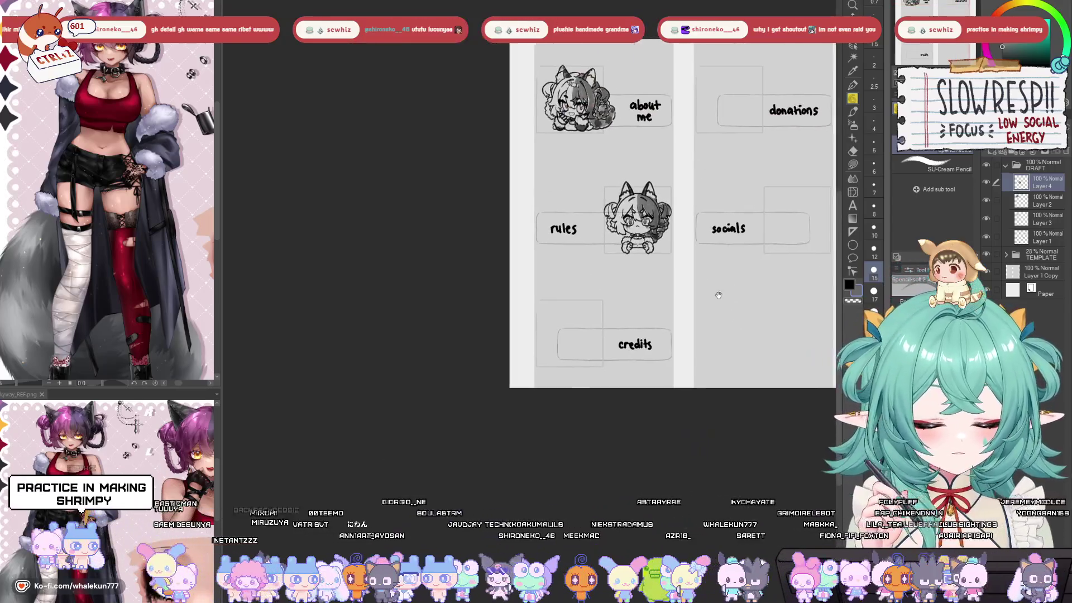
scroll(668, 246, up, 6)
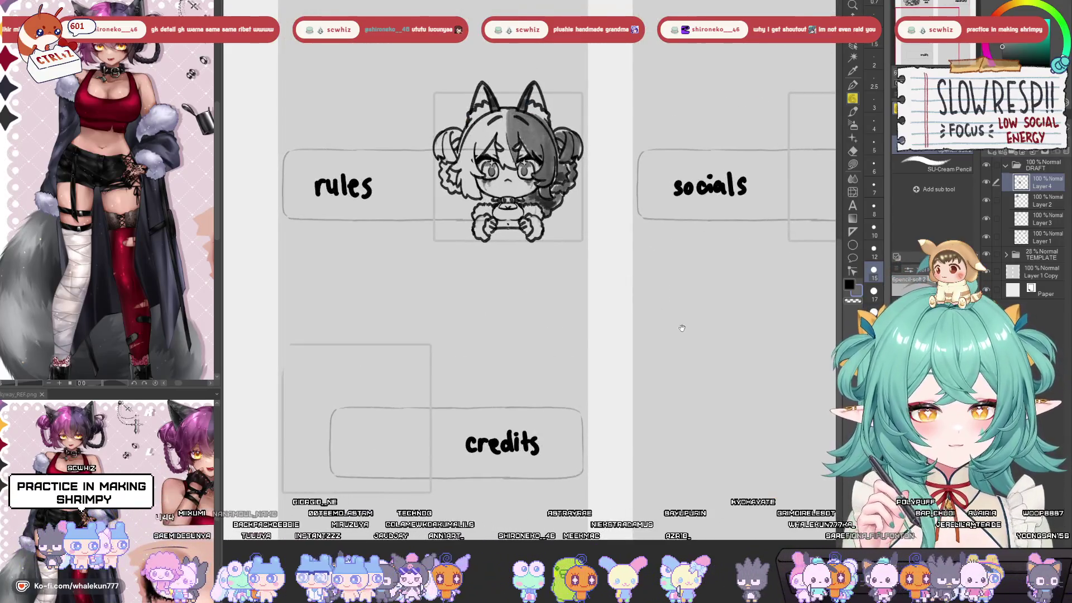
drag(674, 285, 712, 325)
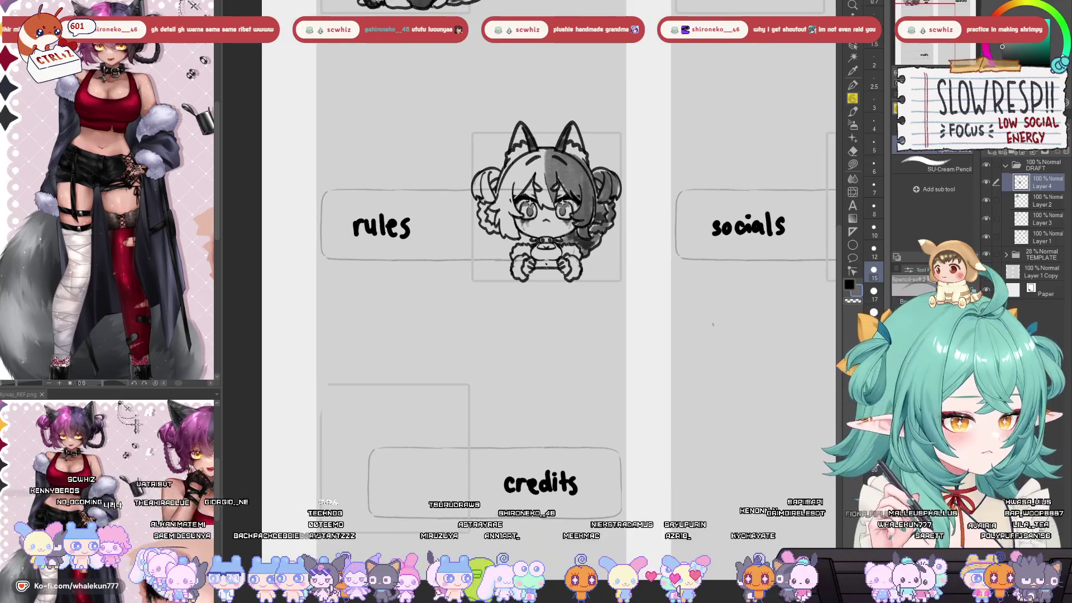
click(1042, 219)
click(852, 164)
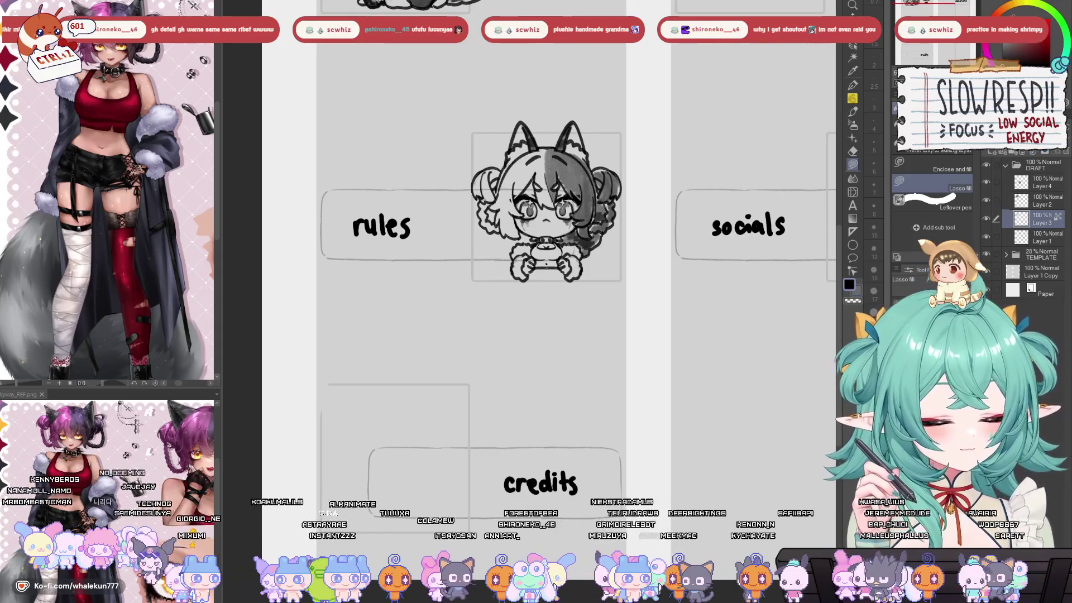
- Bring the about-me chibi into view, check Layer 2, and undo a trial dark lasso fill
drag(624, 167, 685, 365)
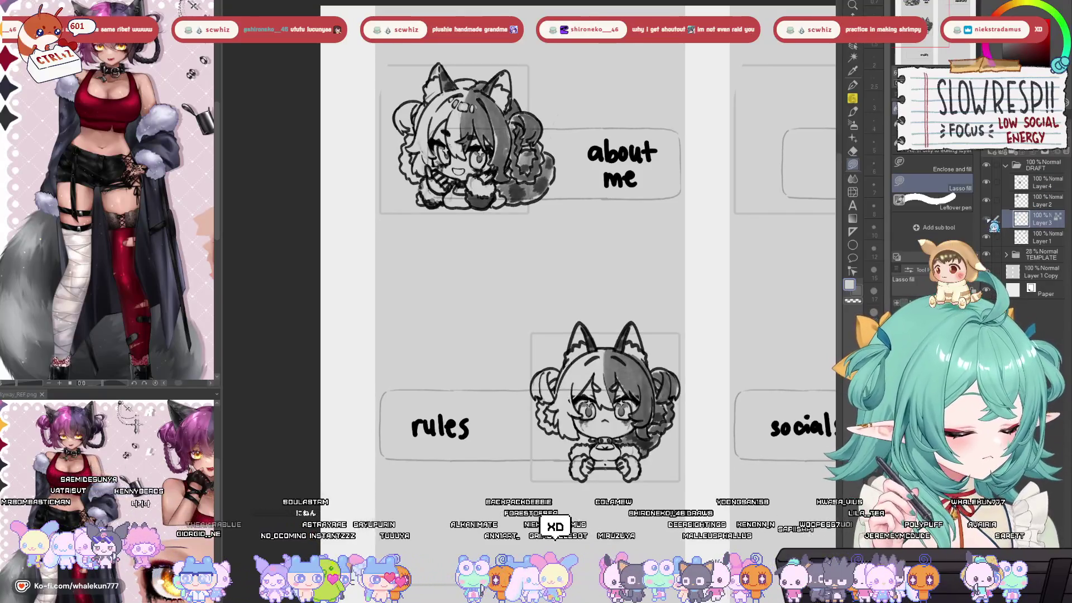
click(986, 199)
click(986, 200)
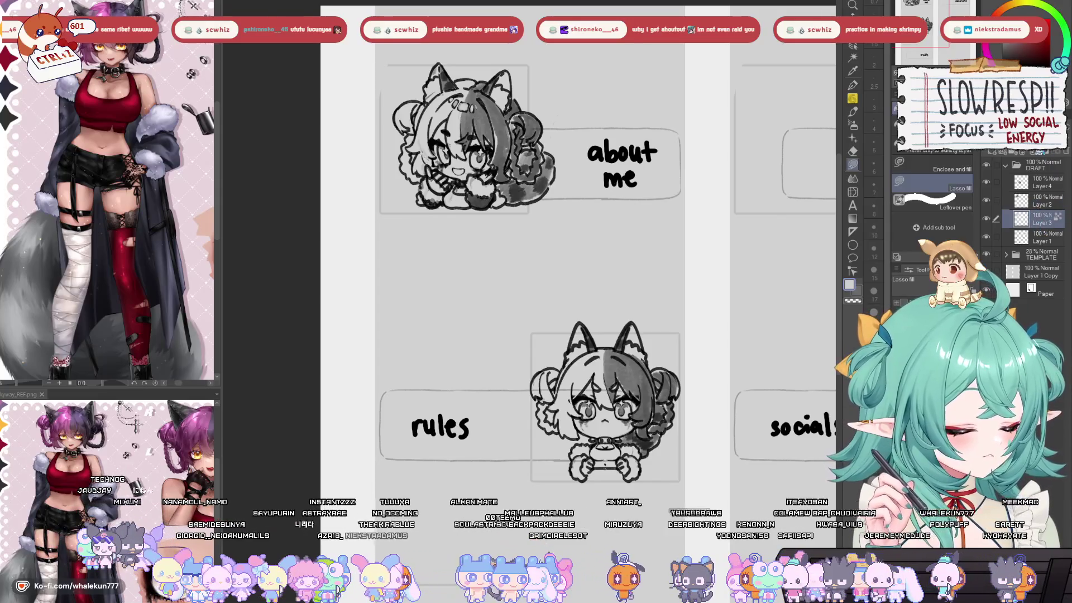
scroll(511, 168, up, 5)
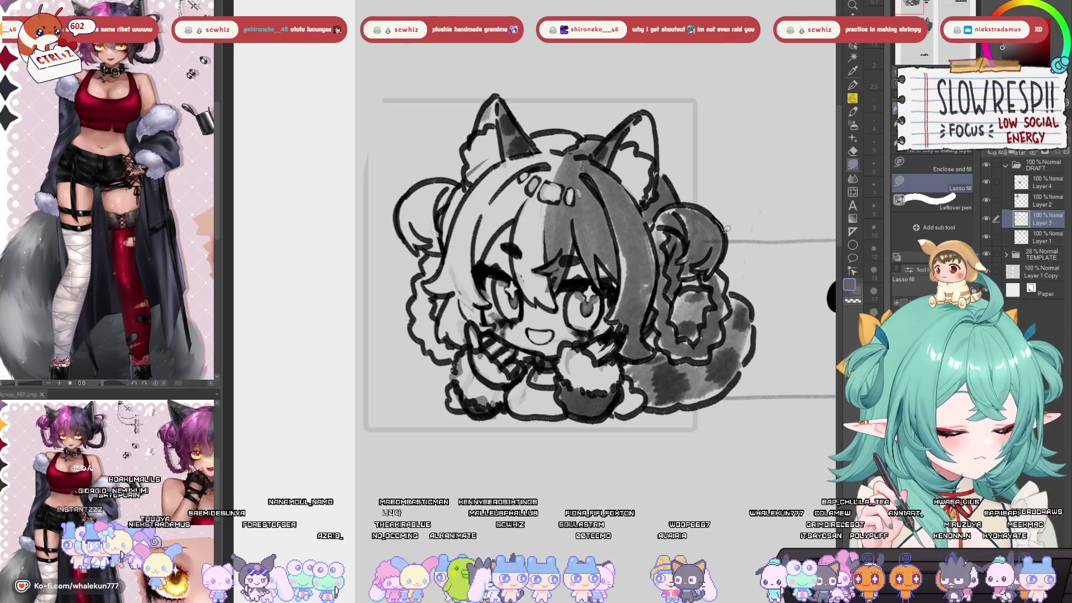
drag(701, 293, 577, 270)
key(ctrl+z)
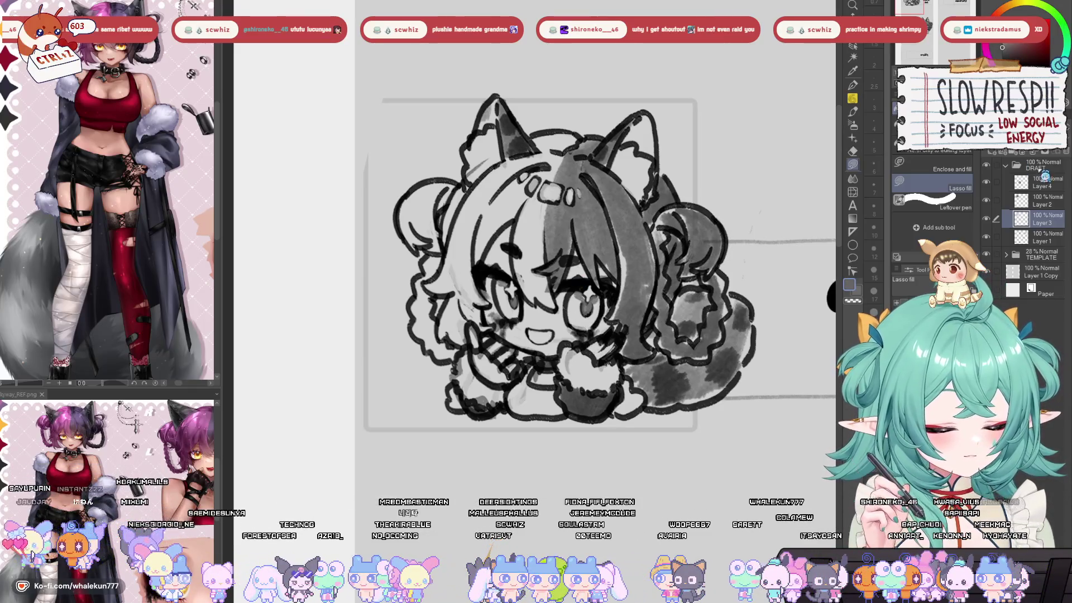
- Lock Layer 3's transparent pixels and fill the whole chibi with mid-grey
click(1037, 152)
key(alt+BackSpace)
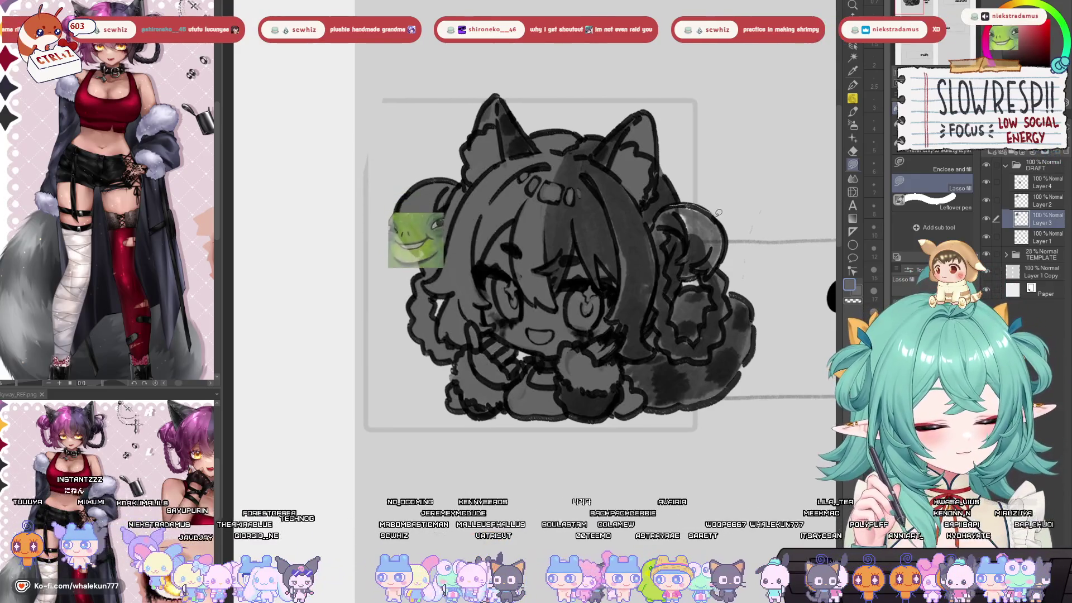
drag(686, 164, 675, 141)
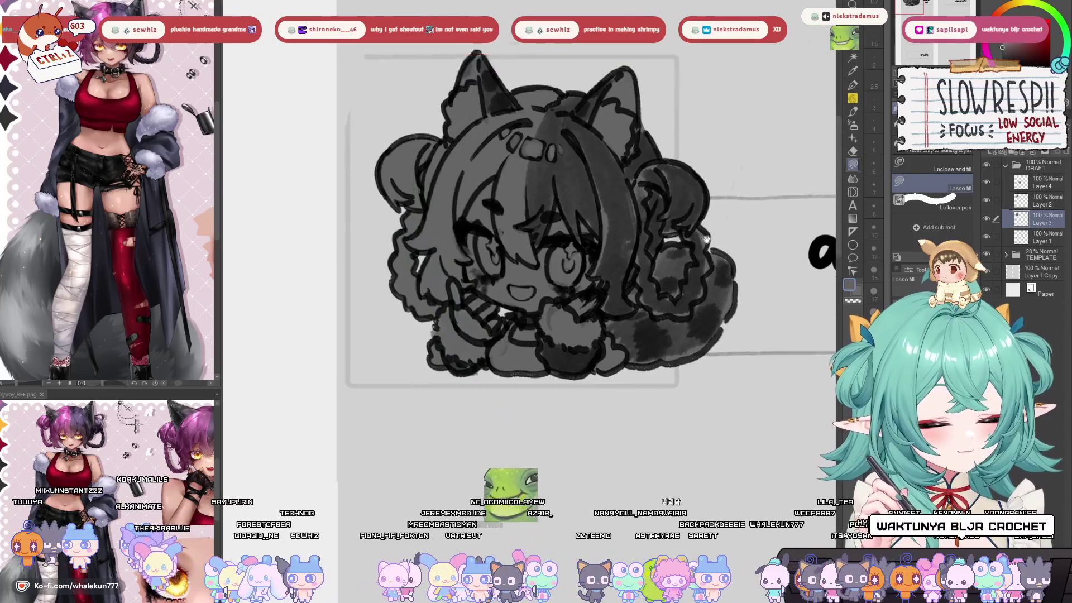
scroll(674, 142, down, 3)
- Pan and zoom around the layout to view the chibi beside the rules box
scroll(640, 235, up, 1)
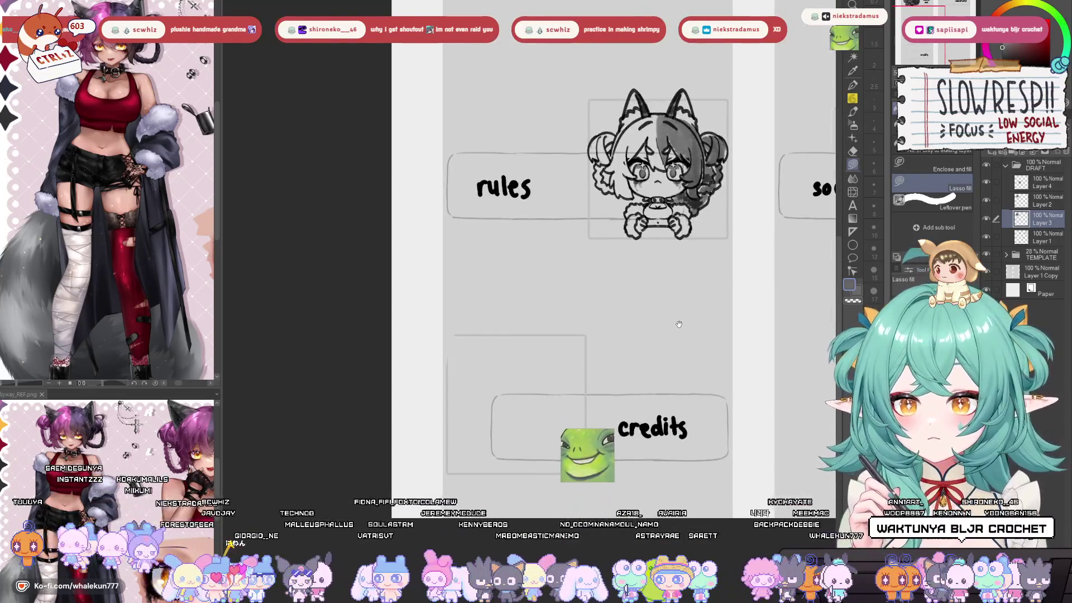
scroll(640, 235, down, 2)
drag(641, 234, 639, 327)
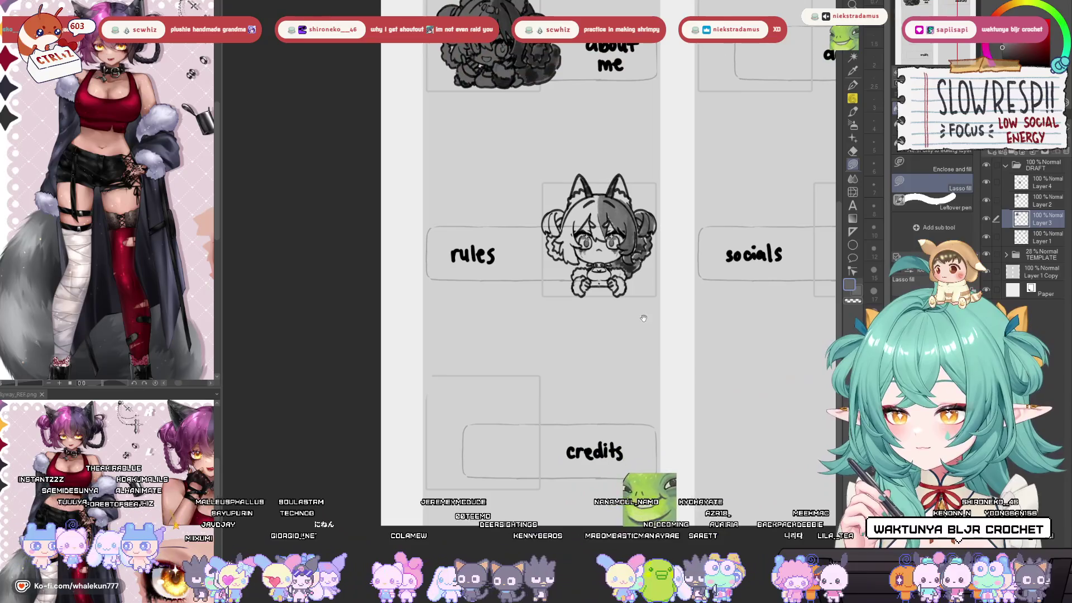
scroll(653, 312, up, 2)
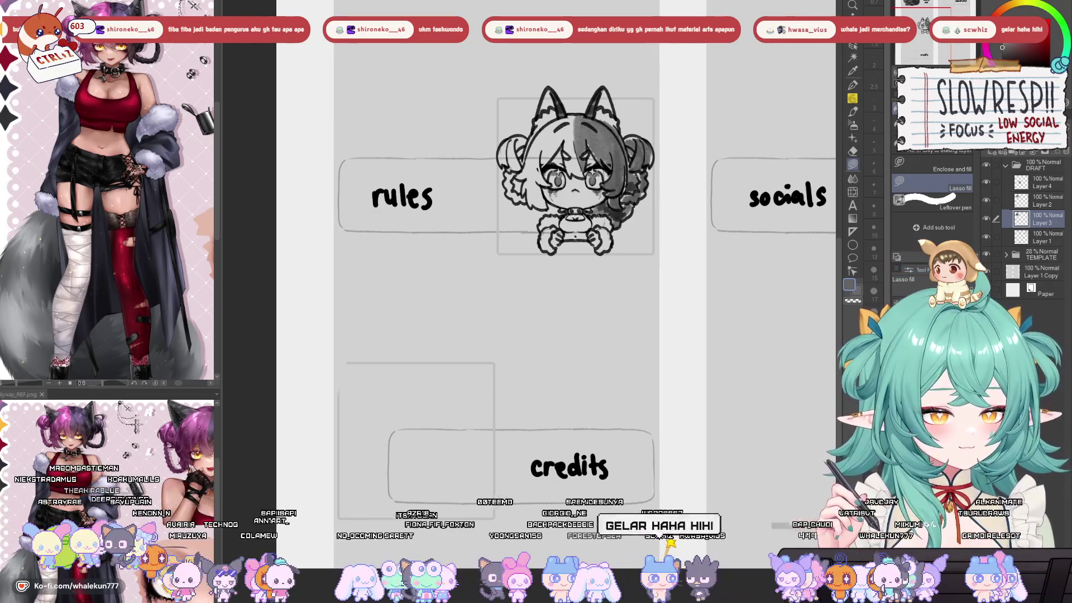
- Bring the chibi beside the rules panel to the centre of the view, with Lasso fill selected
key(p)
drag(665, 292, 695, 285)
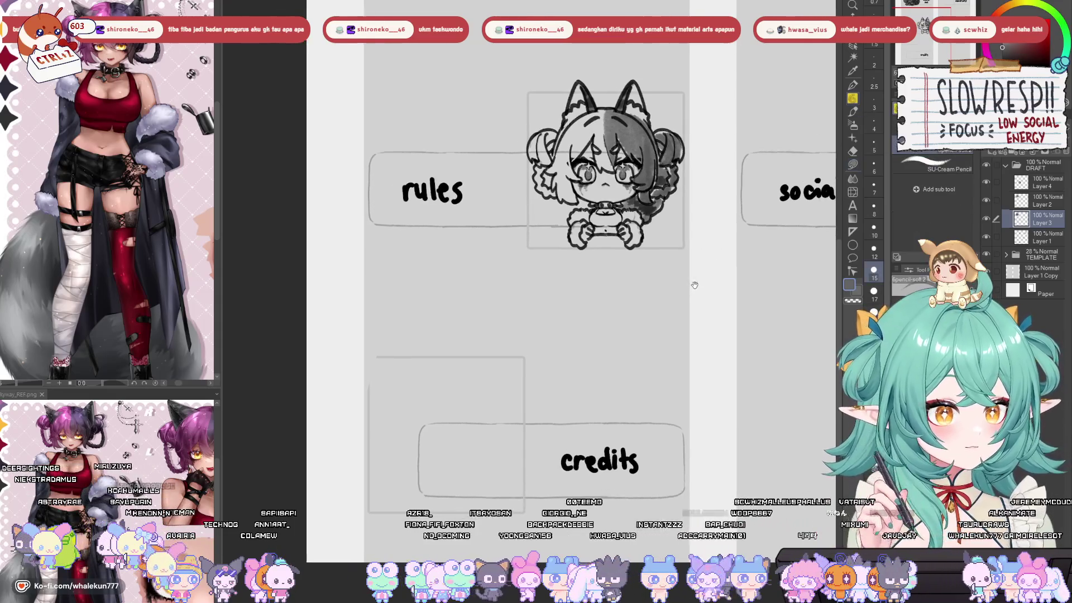
scroll(695, 285, down, 5)
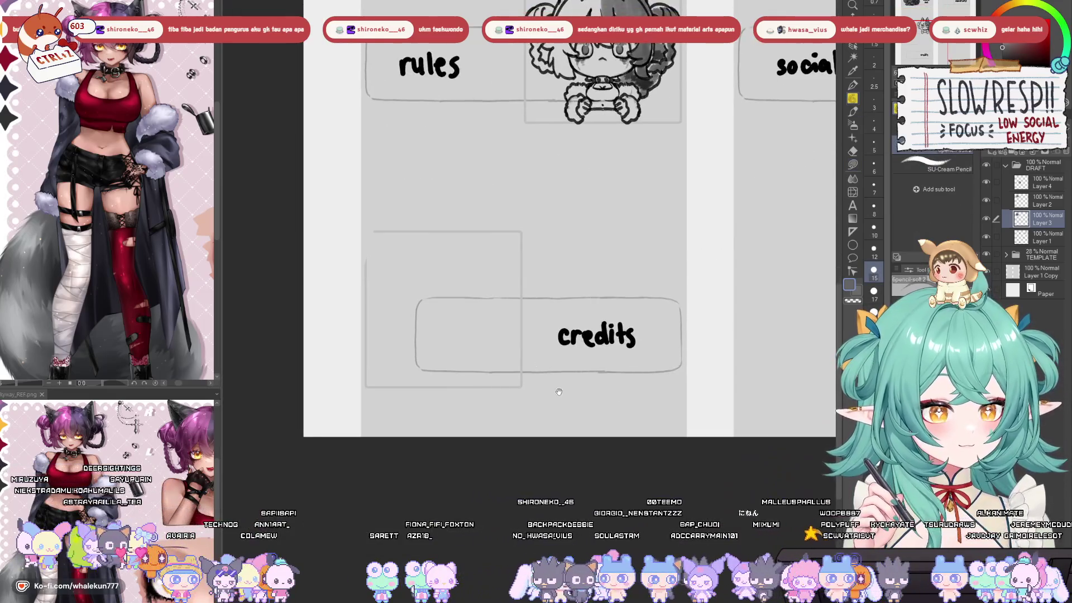
scroll(557, 393, down, 2)
scroll(652, 358, down, 3)
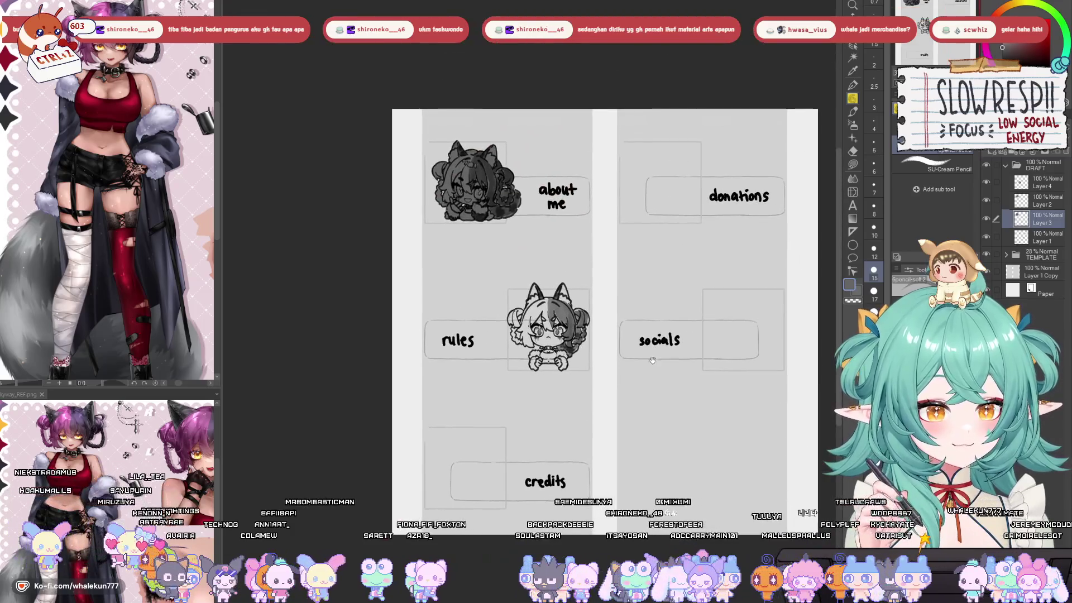
drag(805, 156, 695, 292)
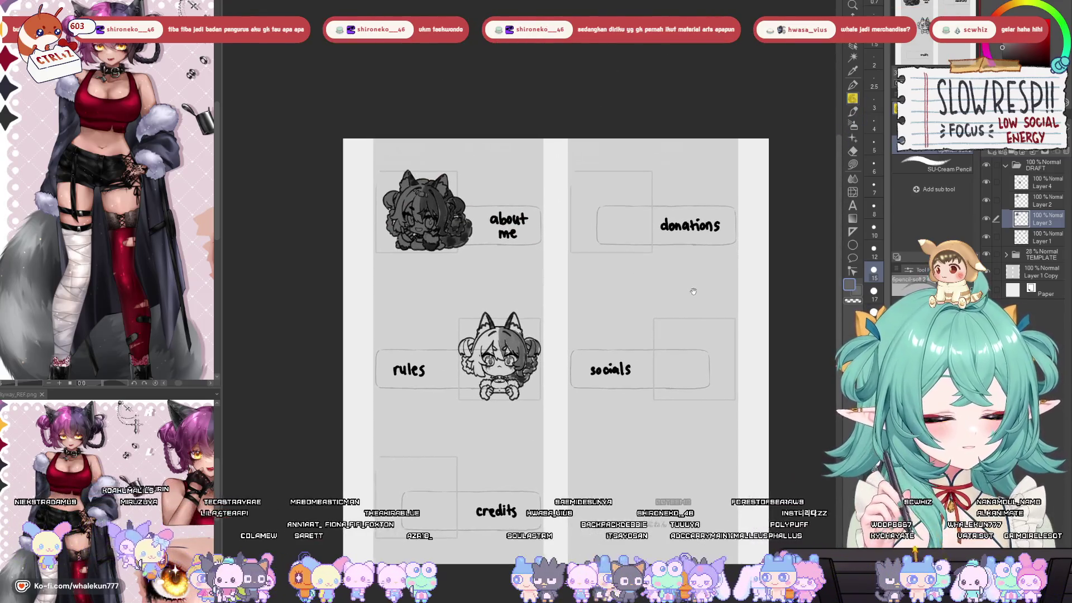
key(g)
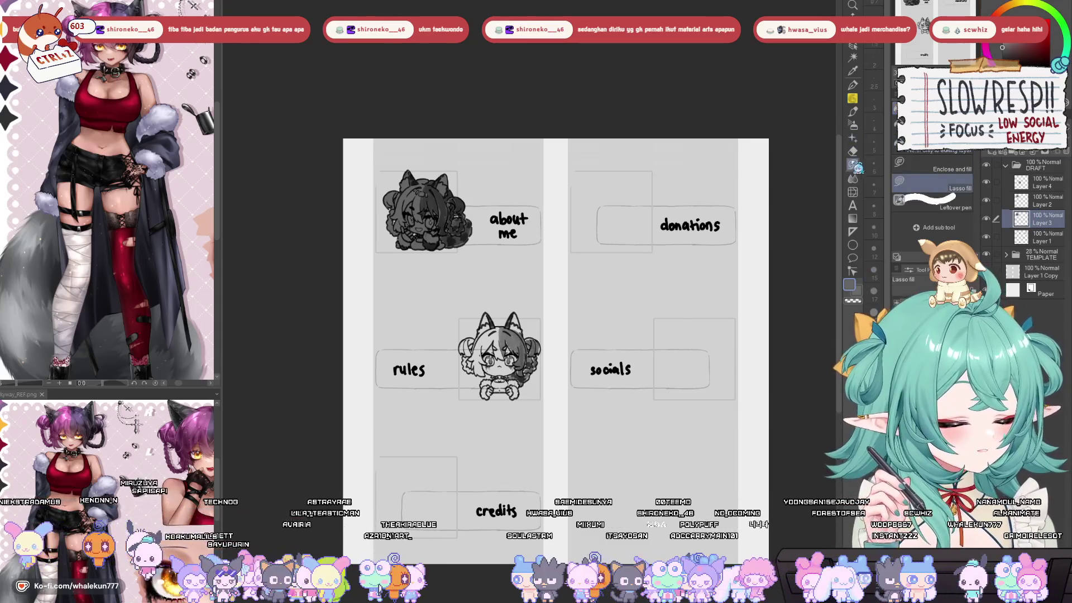
drag(609, 394, 646, 248)
scroll(610, 214, up, 5)
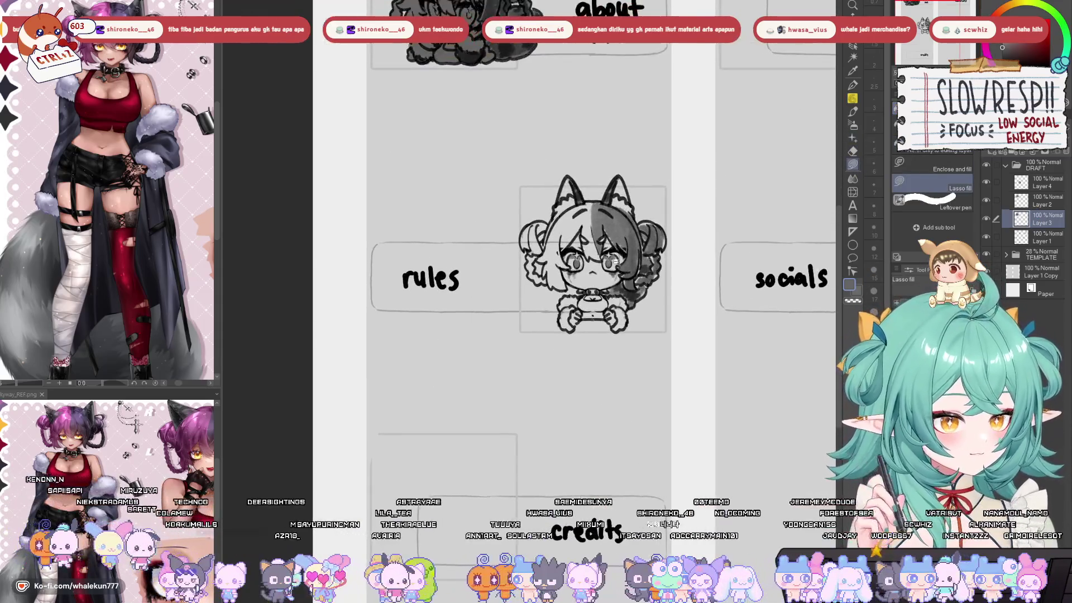
scroll(610, 214, up, 4)
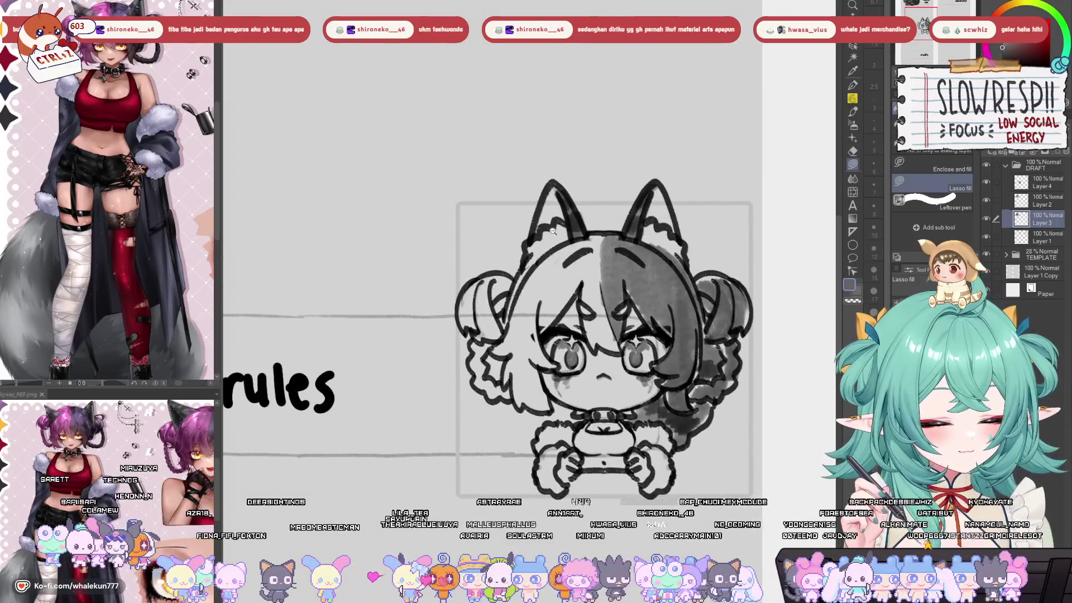
- Fill the left side of the chibi's head and the left hair bun grey
mouse_move(548, 177)
mouse_down()
mouse_move(509, 291)
mouse_move(599, 299)
mouse_move(579, 173)
mouse_move(560, 228)
mouse_up()
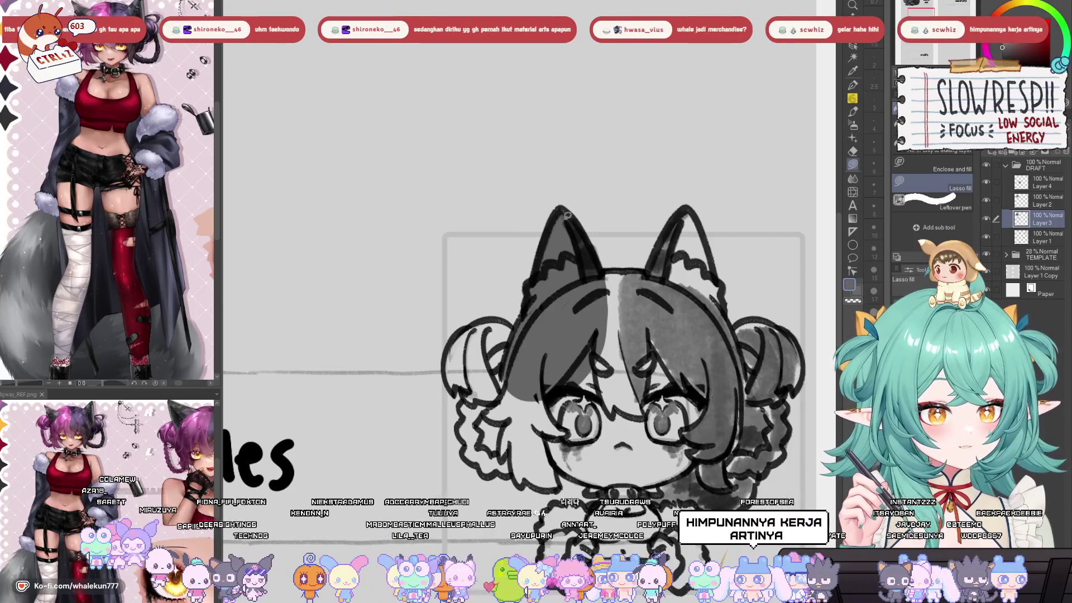
drag(618, 327, 576, 240)
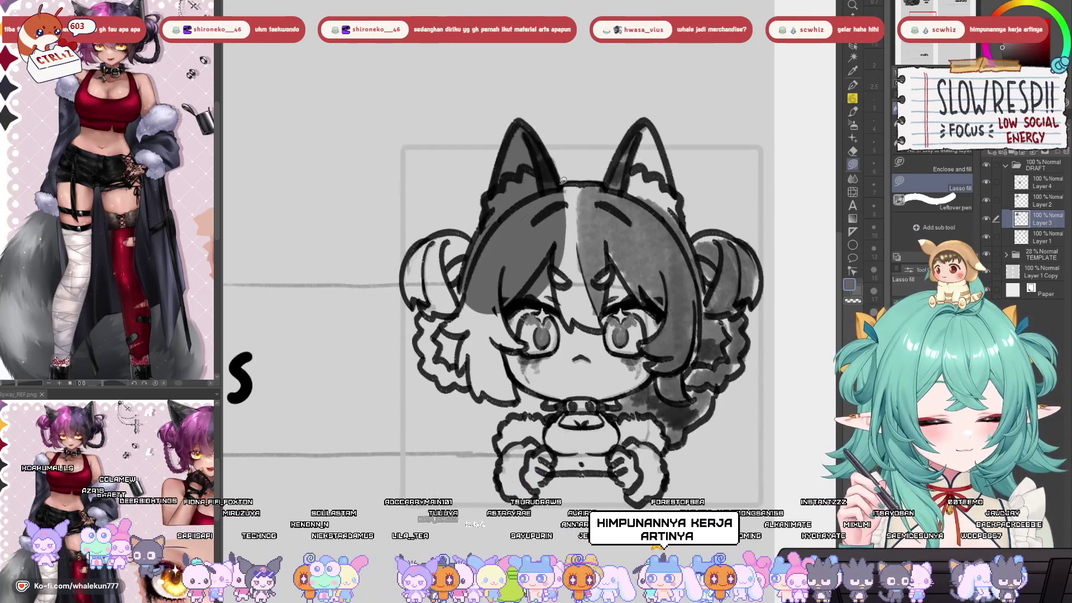
mouse_move(630, 180)
mouse_down()
mouse_move(593, 293)
mouse_move(661, 301)
mouse_move(636, 199)
mouse_move(697, 87)
mouse_move(745, 159)
mouse_up()
mouse_move(543, 240)
mouse_down()
mouse_move(497, 259)
mouse_move(490, 315)
mouse_move(544, 329)
mouse_move(536, 282)
mouse_move(563, 248)
mouse_up()
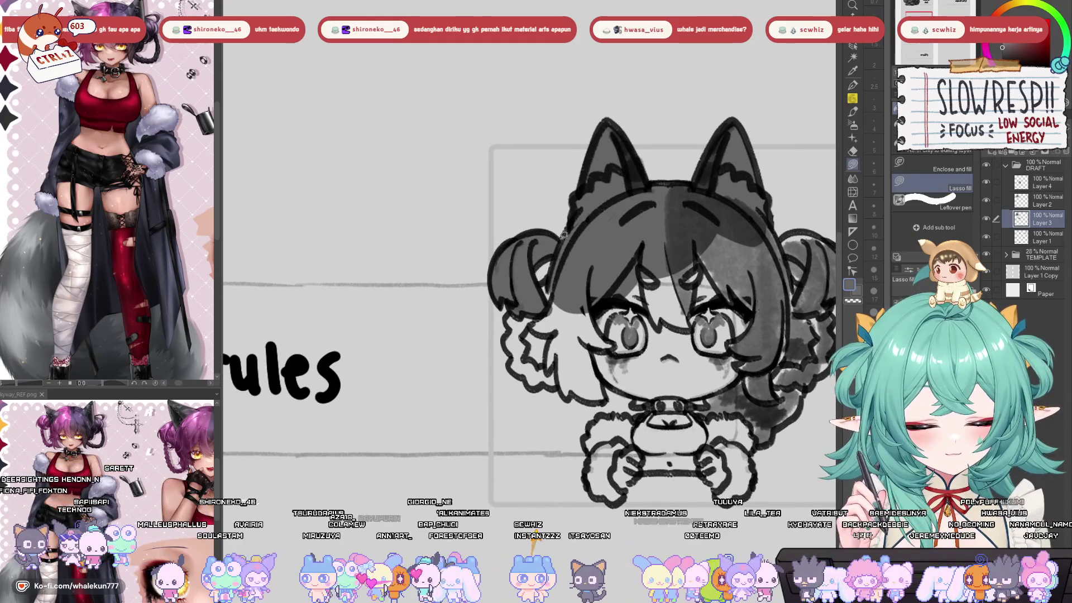
- Fill the hair to the left of the face grey
scroll(558, 251, down, 3)
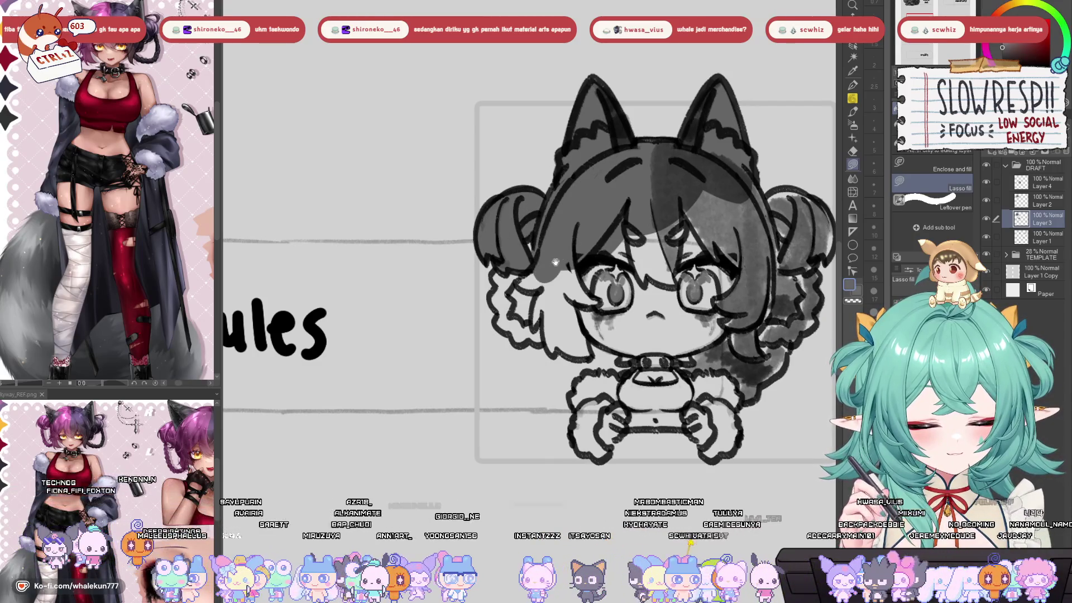
scroll(531, 243, down, 1)
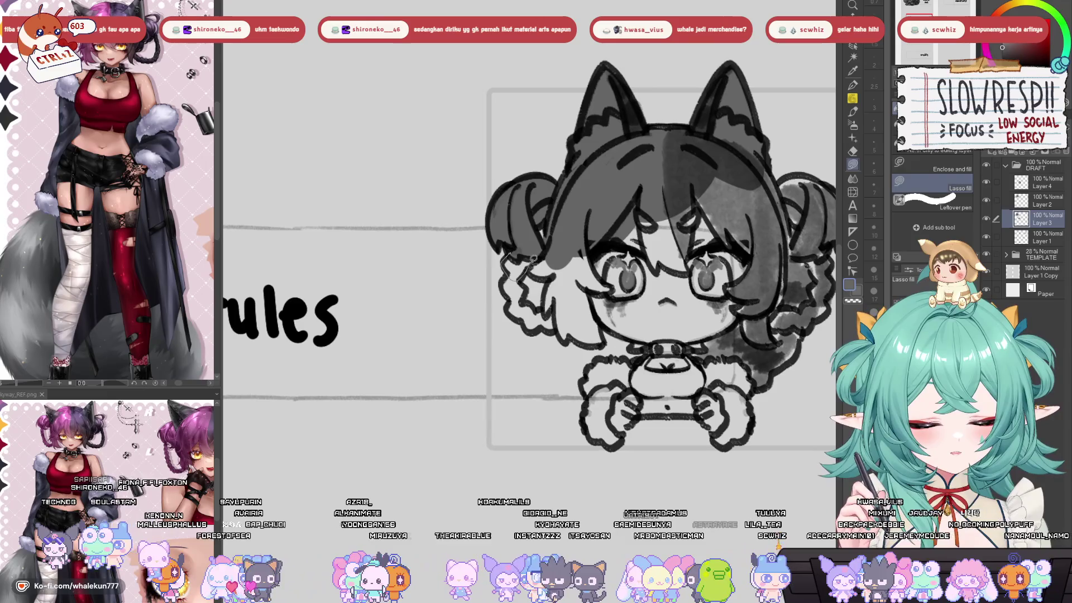
scroll(530, 263, up, 1)
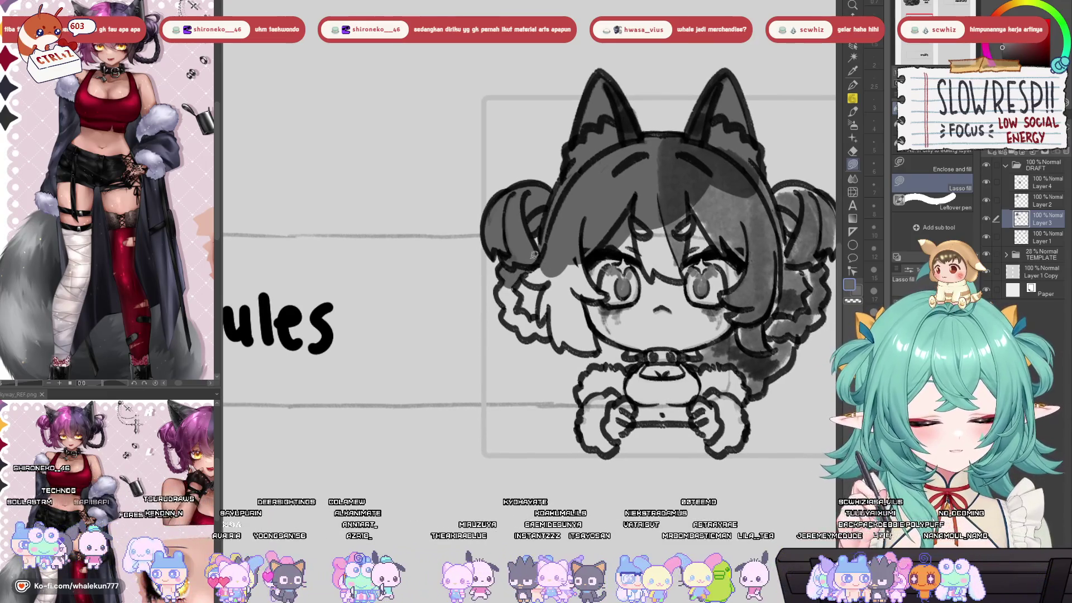
scroll(536, 234, down, 3)
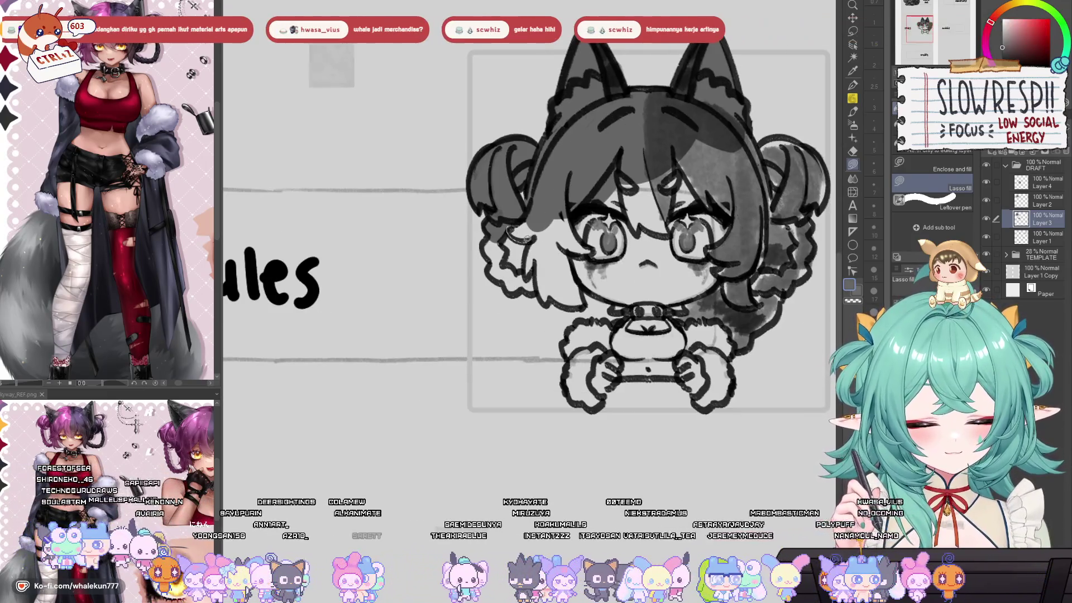
scroll(534, 244, down, 1)
mouse_move(534, 244)
mouse_down()
mouse_move(516, 235)
mouse_move(513, 262)
mouse_move(530, 288)
mouse_move(564, 301)
mouse_move(571, 243)
mouse_move(555, 171)
mouse_up()
- Shade the left hair ruffle and curls dark grey
scroll(558, 234, up, 1)
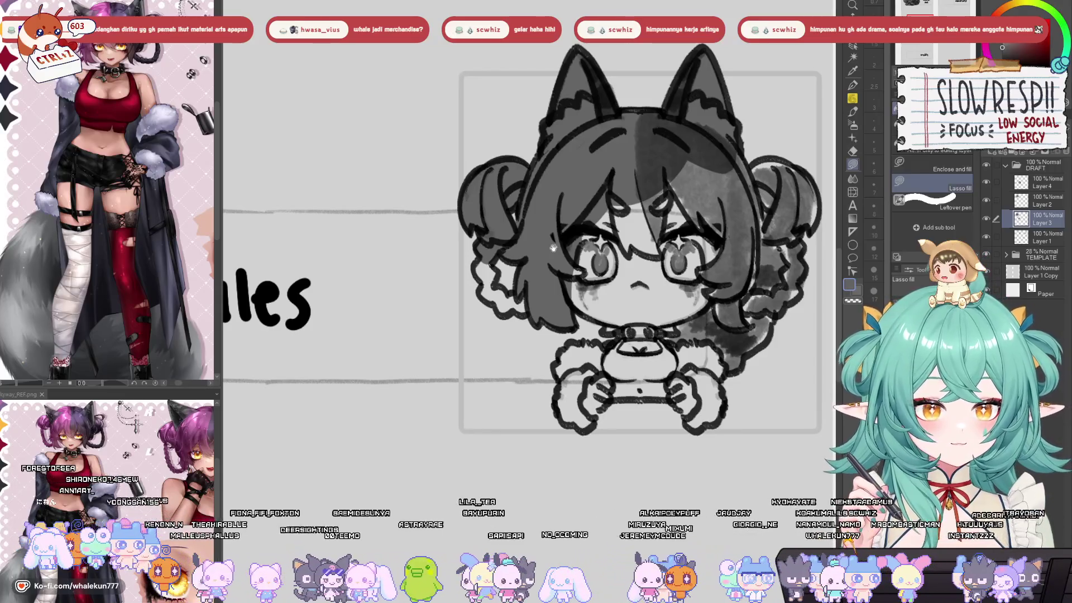
scroll(552, 248, down, 2)
scroll(525, 241, up, 2)
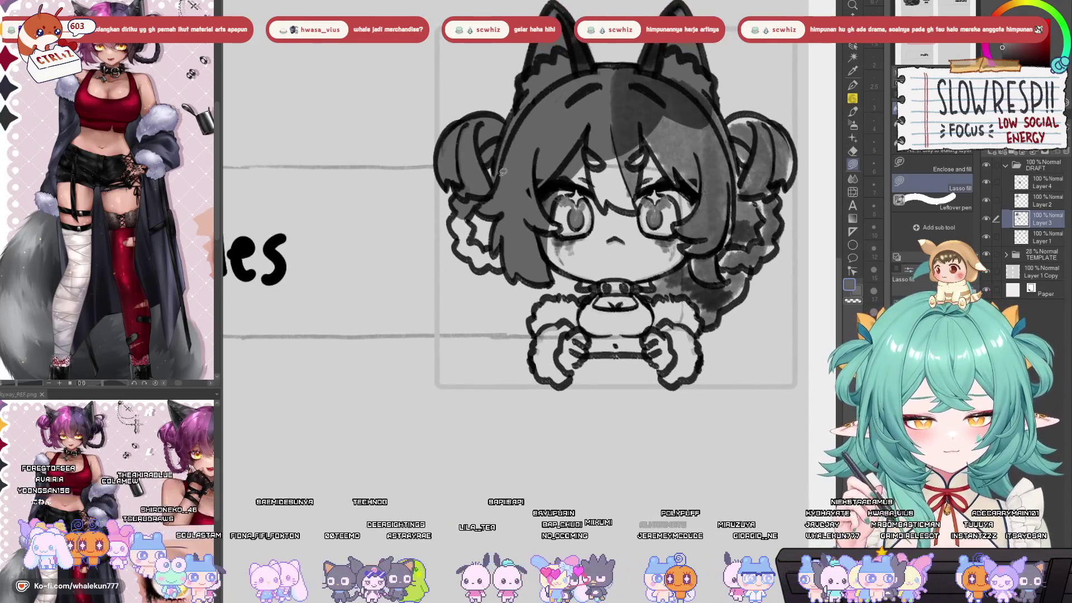
scroll(518, 240, up, 2)
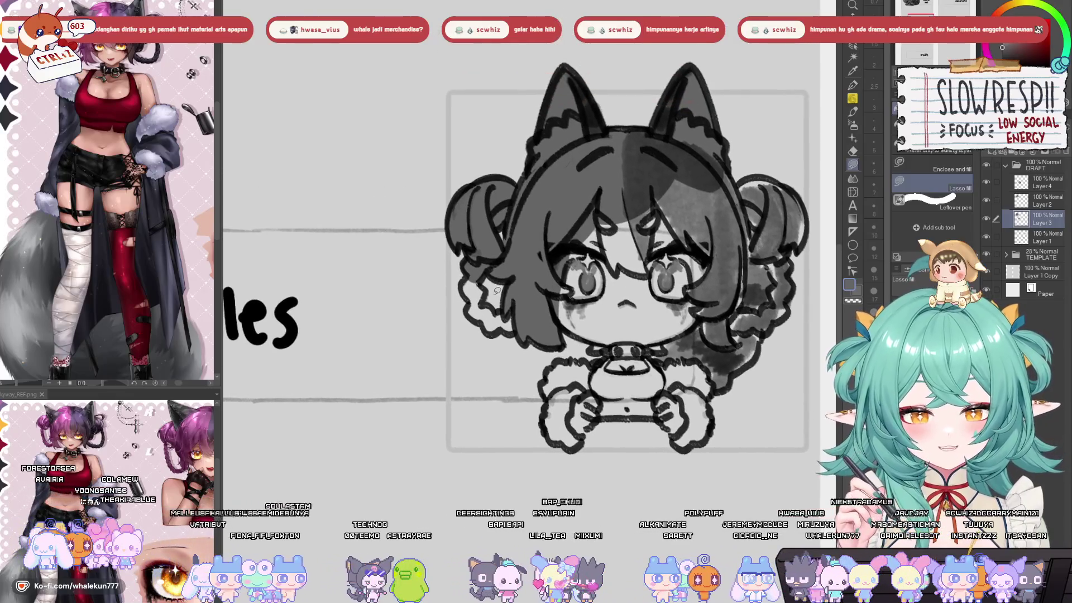
mouse_move(479, 278)
mouse_down()
mouse_move(475, 310)
mouse_move(481, 273)
mouse_up()
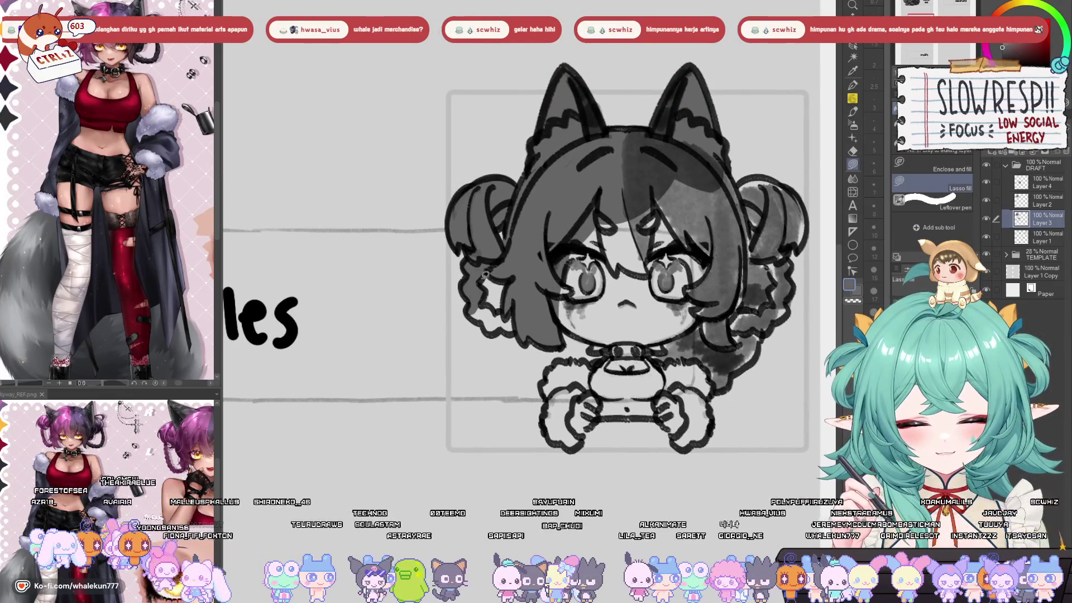
scroll(486, 275, down, 1)
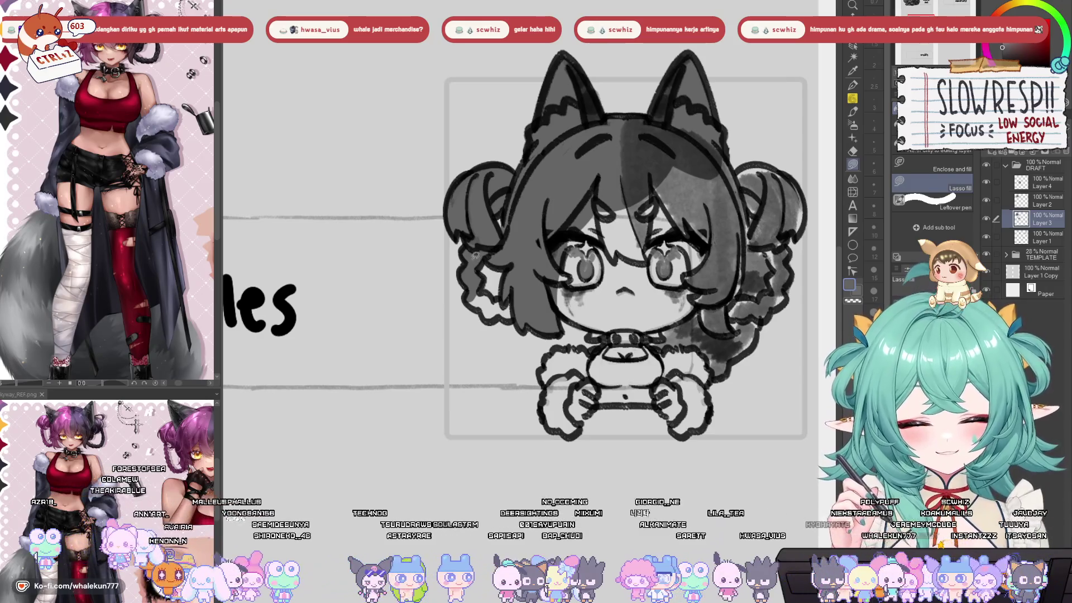
scroll(496, 272, down, 2)
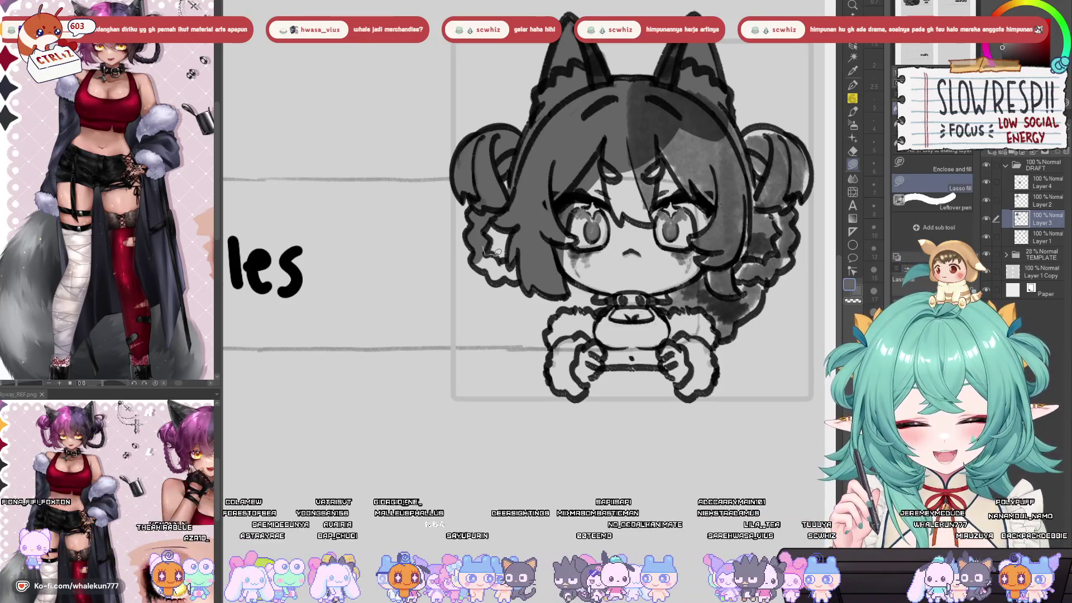
drag(487, 263, 482, 245)
mouse_move(506, 294)
mouse_down()
mouse_move(492, 276)
mouse_move(524, 274)
mouse_move(503, 261)
mouse_move(528, 279)
mouse_move(500, 286)
mouse_move(486, 267)
mouse_move(525, 262)
mouse_up()
mouse_move(580, 241)
mouse_down()
mouse_move(593, 245)
mouse_move(507, 230)
mouse_up()
drag(614, 357, 528, 365)
- Shade the left side of the chibi's face grey with two lasso fills
scroll(528, 364, up, 2)
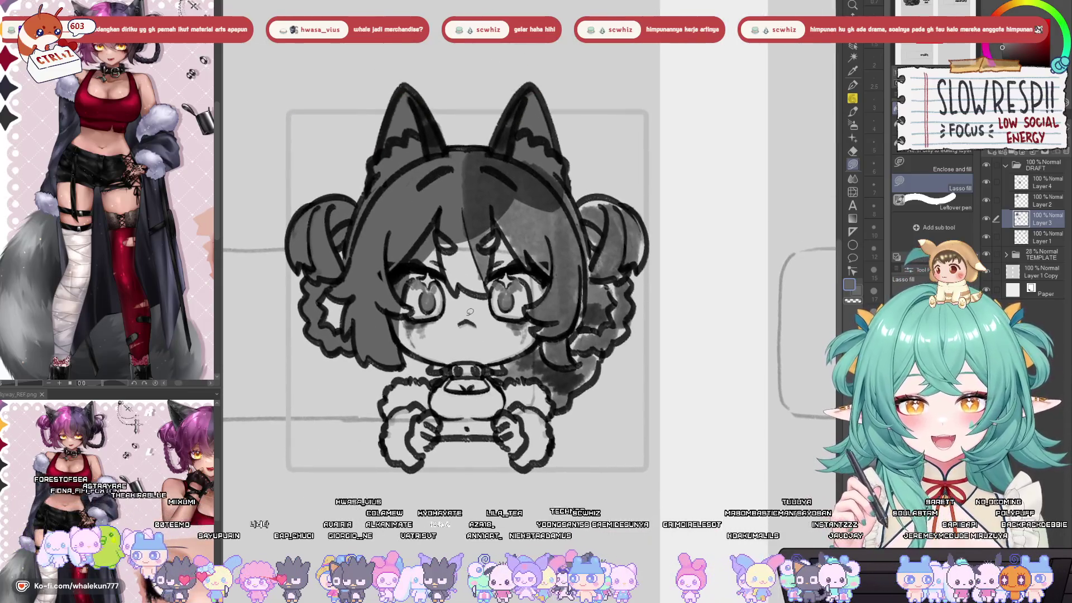
scroll(528, 364, down, 2)
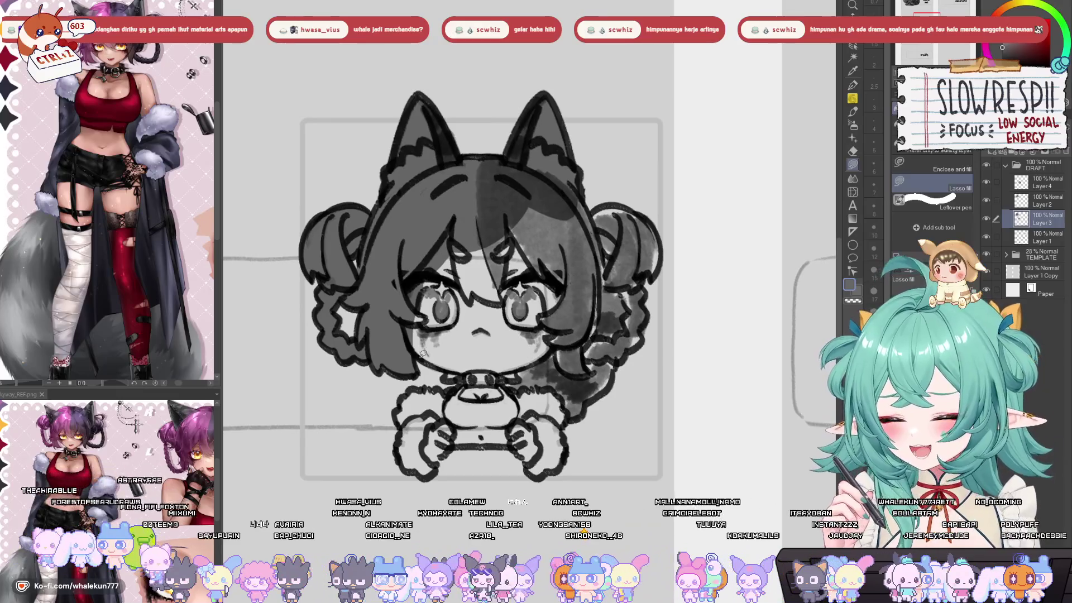
mouse_move(423, 334)
mouse_down()
mouse_move(413, 350)
mouse_move(469, 374)
mouse_move(455, 223)
mouse_up()
mouse_move(505, 218)
mouse_down()
mouse_move(497, 134)
mouse_move(567, 170)
mouse_move(553, 217)
mouse_move(537, 223)
mouse_up()
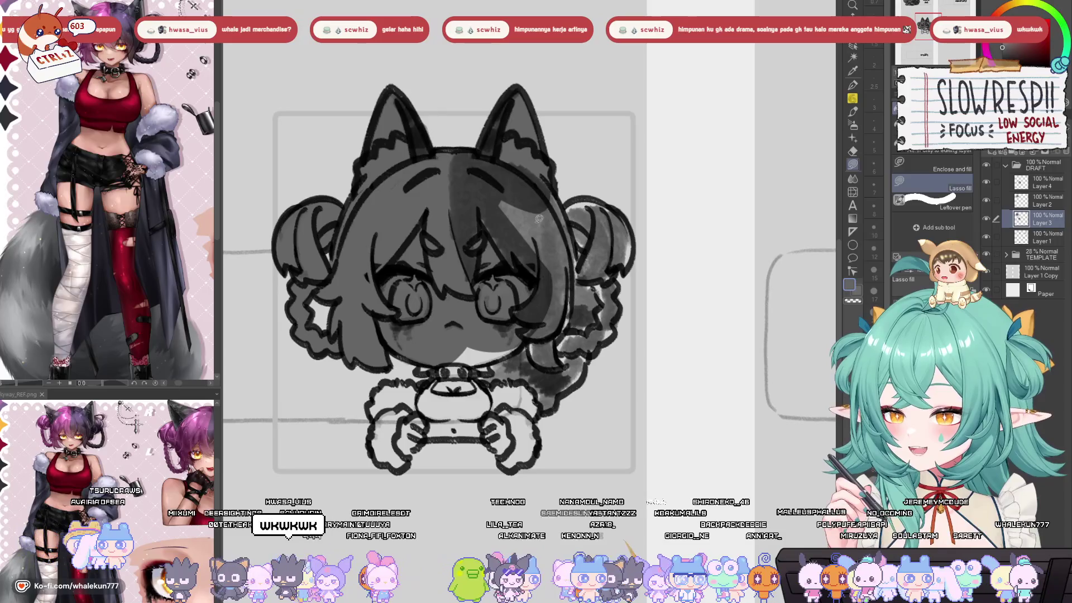
- Fill the right-side hair, the body down to the controller, and the lower torso grey
scroll(534, 222, up, 3)
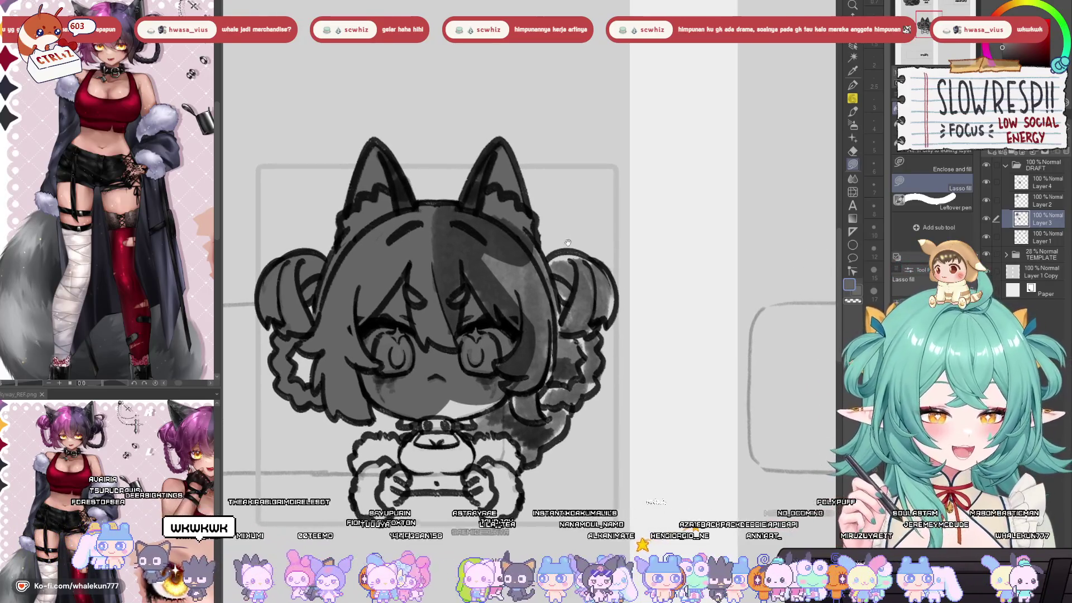
mouse_move(569, 251)
mouse_down()
mouse_move(581, 177)
mouse_move(552, 176)
mouse_move(608, 202)
mouse_move(606, 246)
mouse_move(542, 257)
mouse_up()
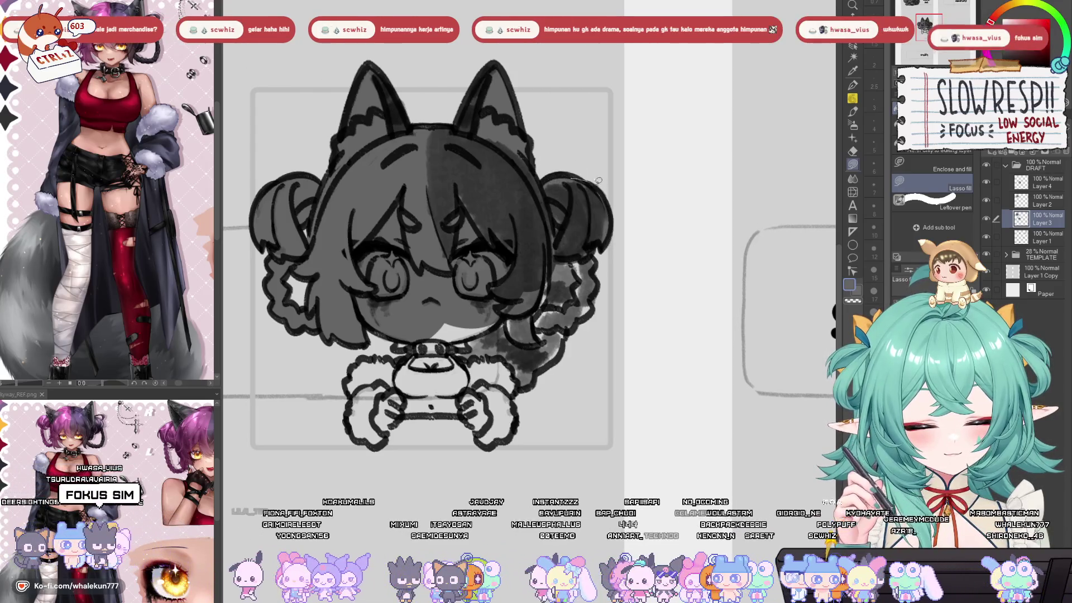
scroll(601, 219, down, 3)
mouse_move(607, 175)
mouse_down()
mouse_move(609, 234)
mouse_move(589, 254)
mouse_move(527, 258)
mouse_up()
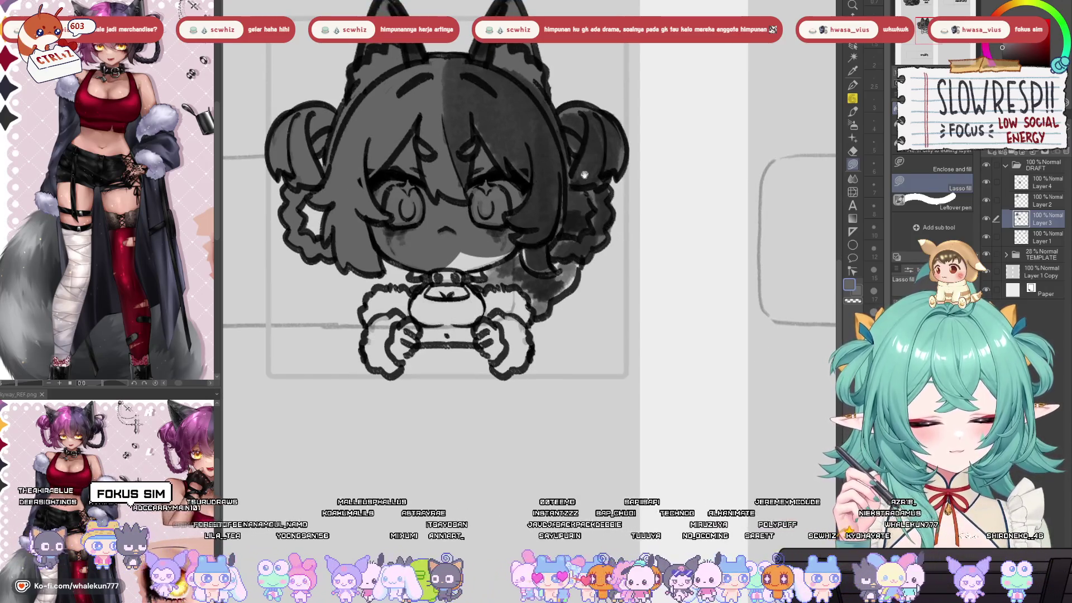
scroll(627, 186, down, 3)
mouse_move(626, 186)
mouse_down()
mouse_move(613, 218)
mouse_move(567, 252)
mouse_move(570, 282)
mouse_move(533, 301)
mouse_move(513, 272)
mouse_move(494, 172)
mouse_up()
mouse_move(561, 183)
mouse_down()
mouse_move(589, 175)
mouse_move(630, 218)
mouse_up()
mouse_move(529, 316)
mouse_down()
mouse_move(575, 313)
mouse_move(607, 223)
mouse_move(565, 187)
mouse_up()
mouse_move(554, 240)
mouse_down()
mouse_move(573, 290)
mouse_move(542, 280)
mouse_move(575, 275)
mouse_move(559, 306)
mouse_up()
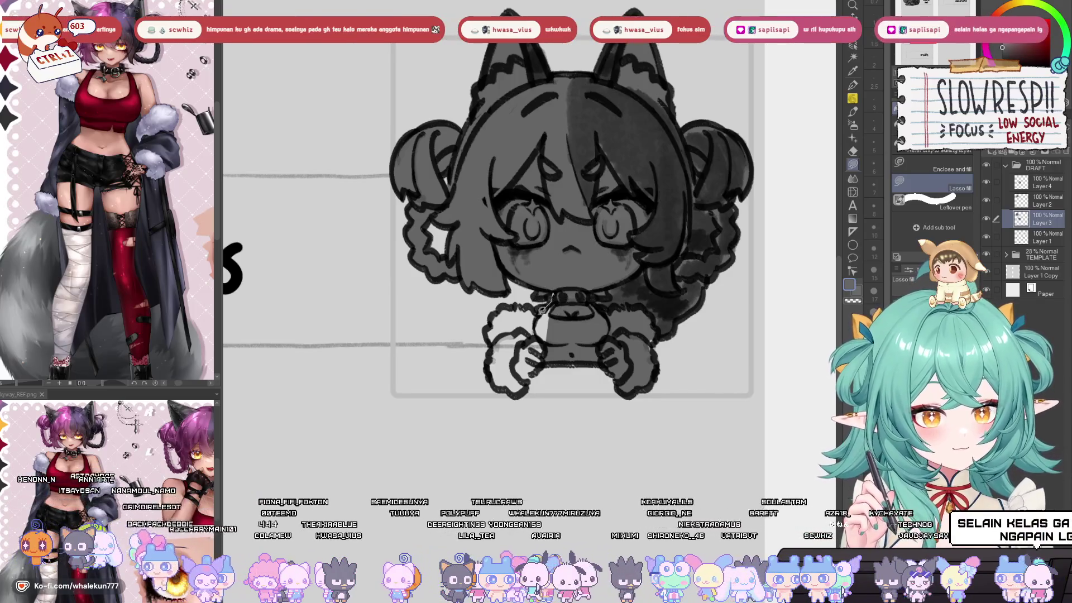
- Lasso-fill the chibi's collar and chest area grey
mouse_move(544, 308)
mouse_down()
mouse_move(544, 371)
mouse_move(579, 312)
mouse_move(565, 380)
mouse_move(531, 385)
mouse_up()
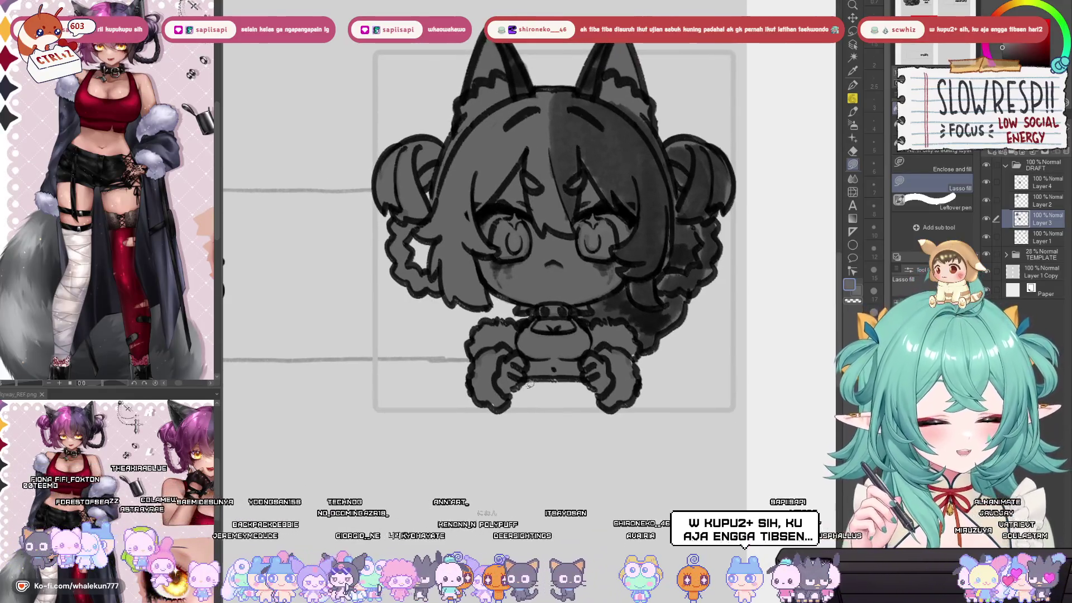
drag(644, 352, 626, 356)
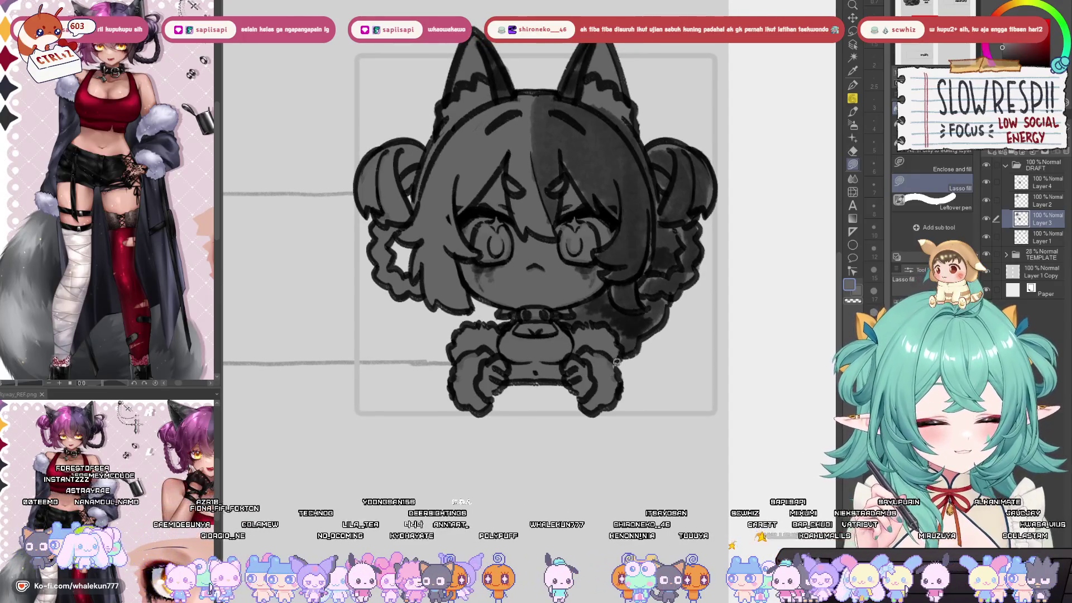
mouse_move(571, 376)
mouse_down()
mouse_move(629, 384)
mouse_move(591, 443)
mouse_up()
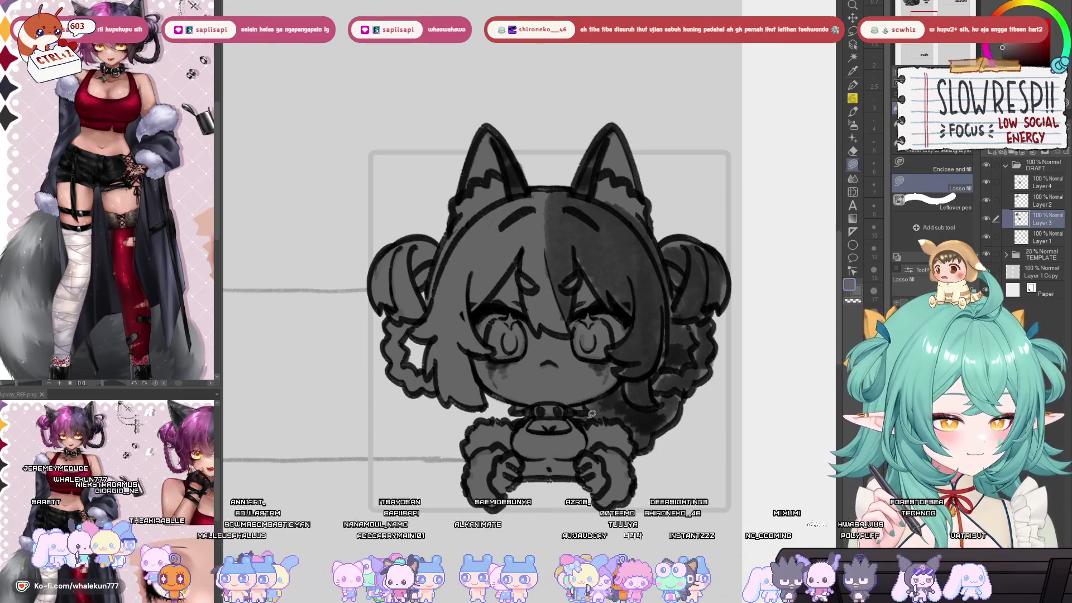
click(854, 125)
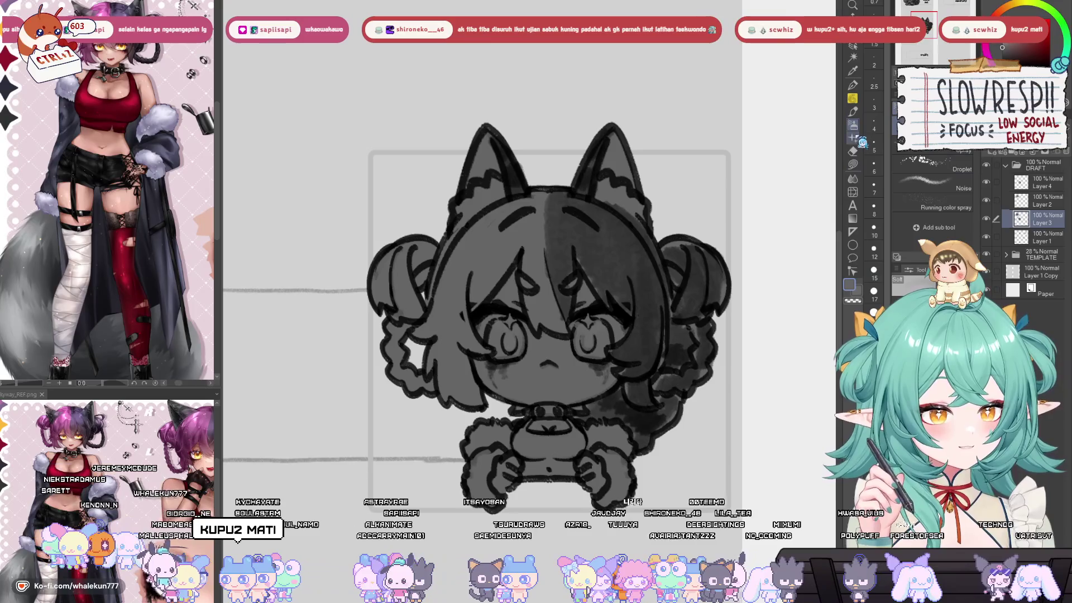
- Reselect Lasso fill and zoom out to show the shaded chibi between the rules and socials banners
click(852, 164)
drag(672, 363, 704, 266)
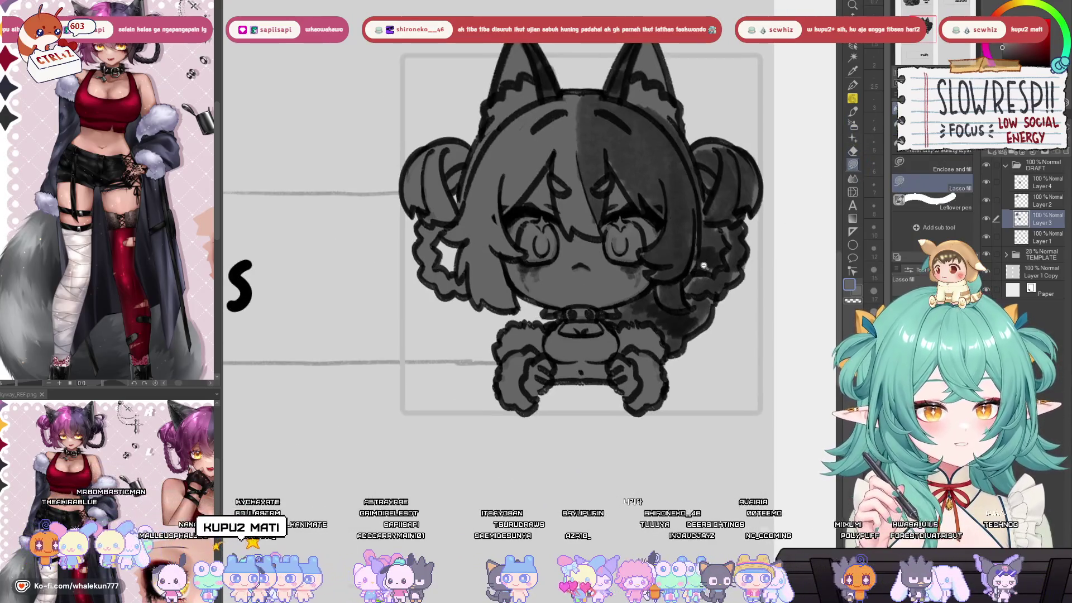
scroll(705, 266, down, 5)
scroll(649, 285, up, 3)
scroll(649, 285, up, 1)
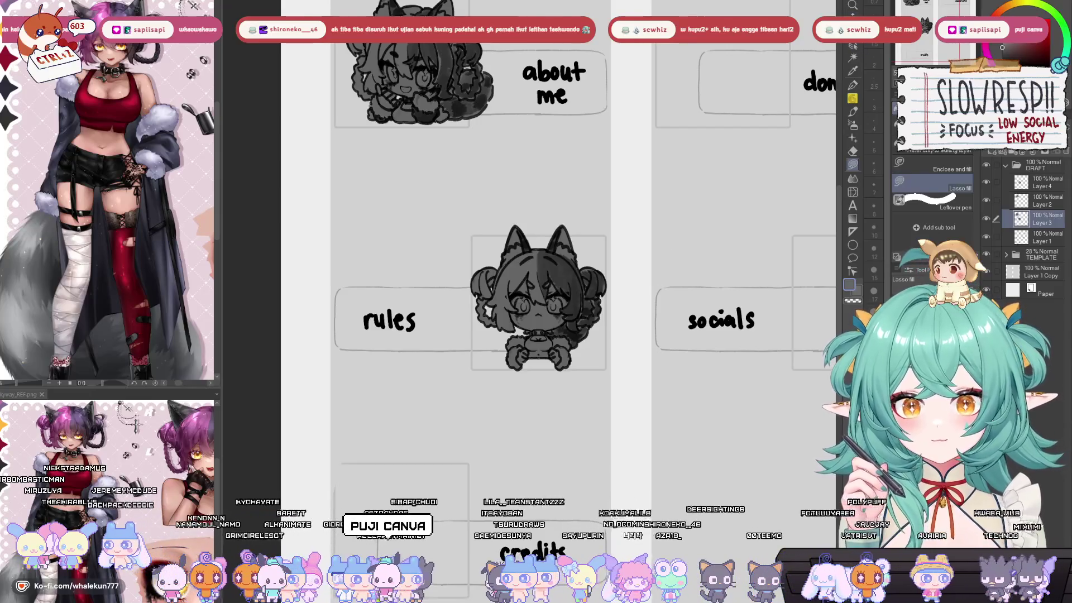
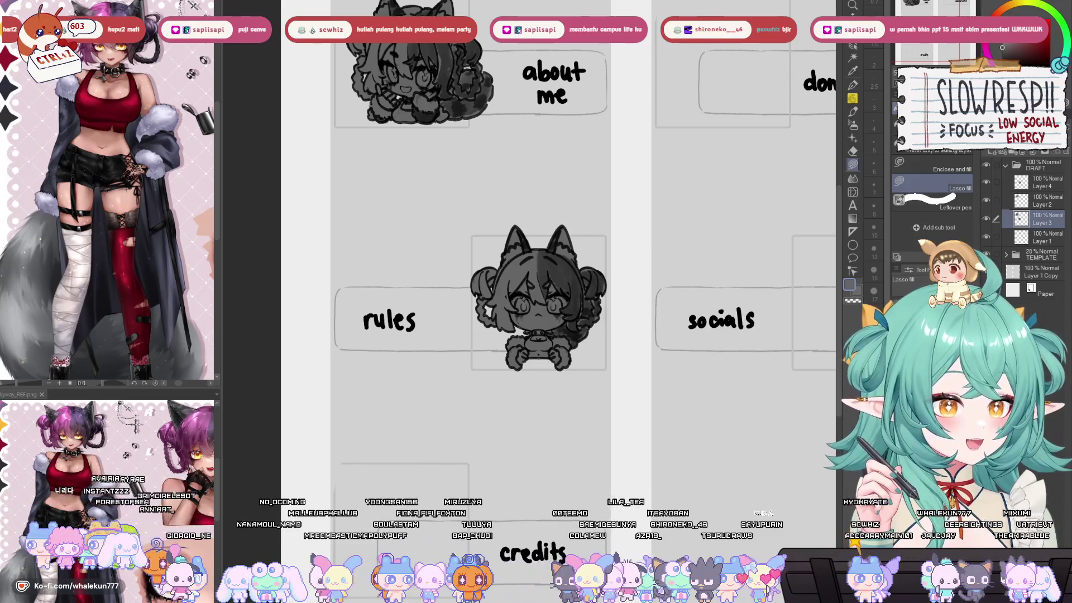
- With SU-Cream Pencil on Layer 2, sketch a small loop on top of the rules chibi's head
drag(668, 364, 689, 298)
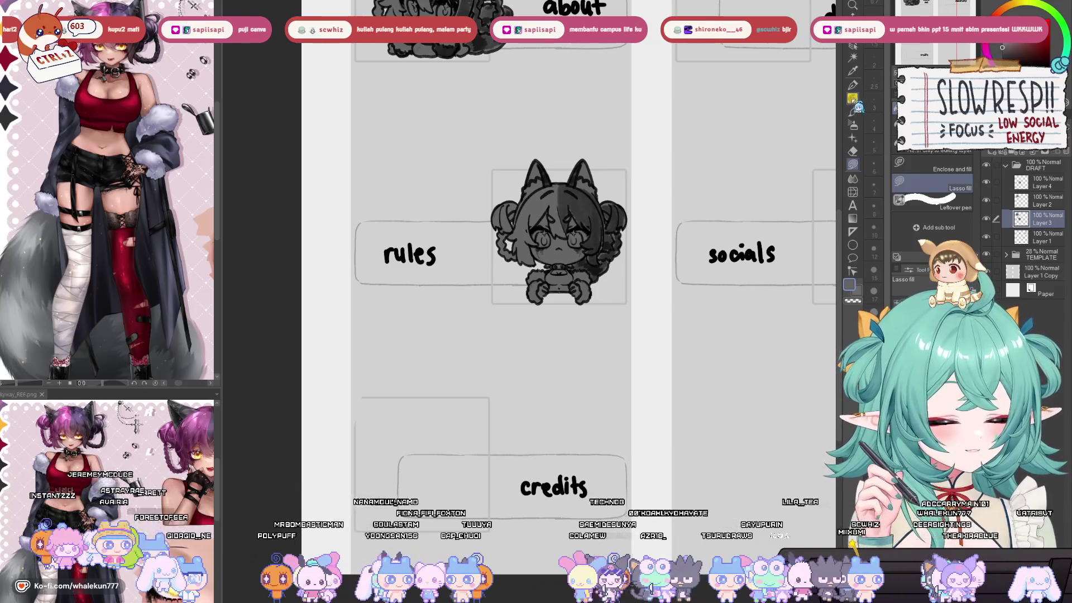
click(854, 101)
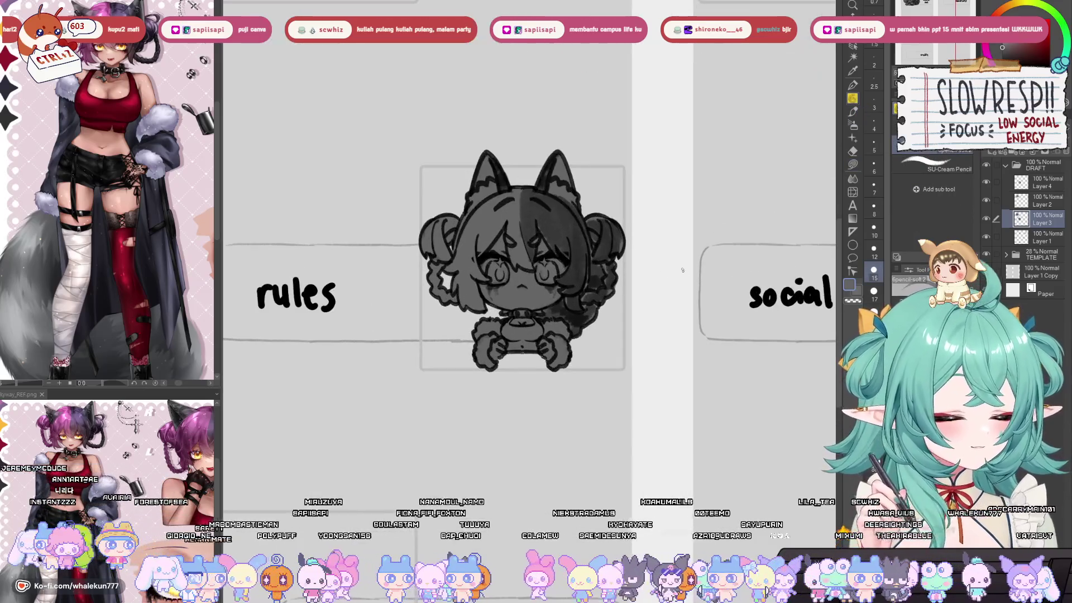
click(1038, 204)
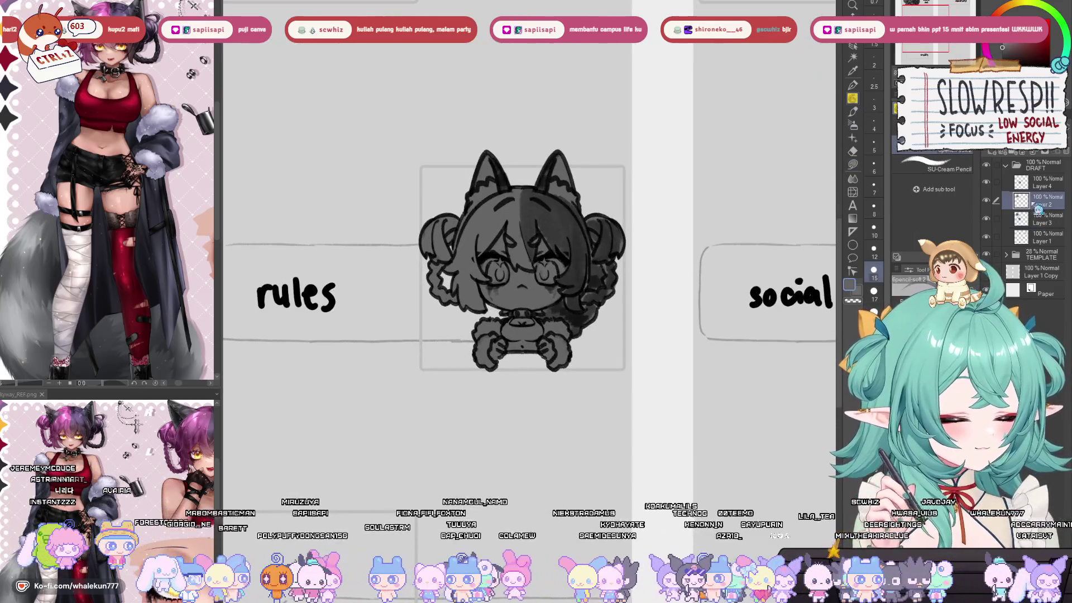
drag(587, 335, 686, 340)
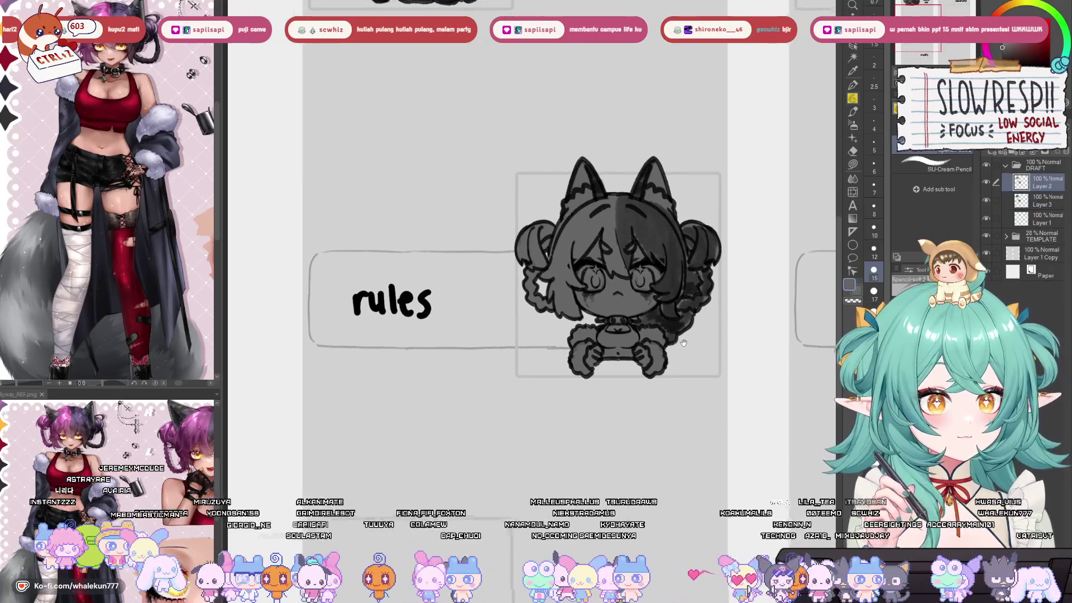
scroll(596, 246, up, 2)
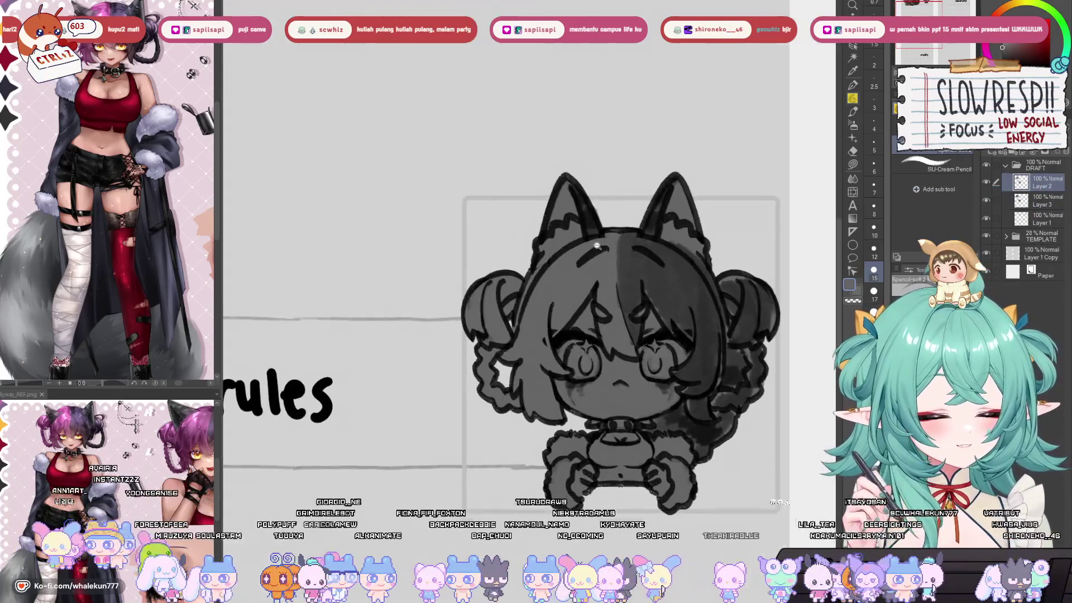
scroll(614, 246, down, 1)
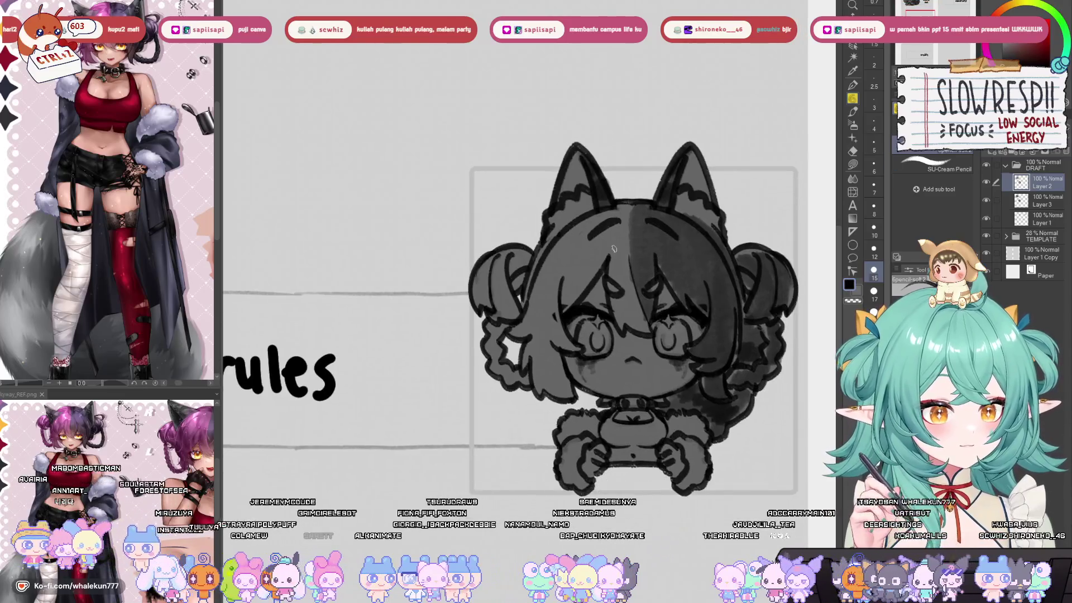
mouse_move(617, 249)
mouse_down()
mouse_move(621, 230)
mouse_move(630, 246)
mouse_move(648, 230)
mouse_move(650, 248)
mouse_up()
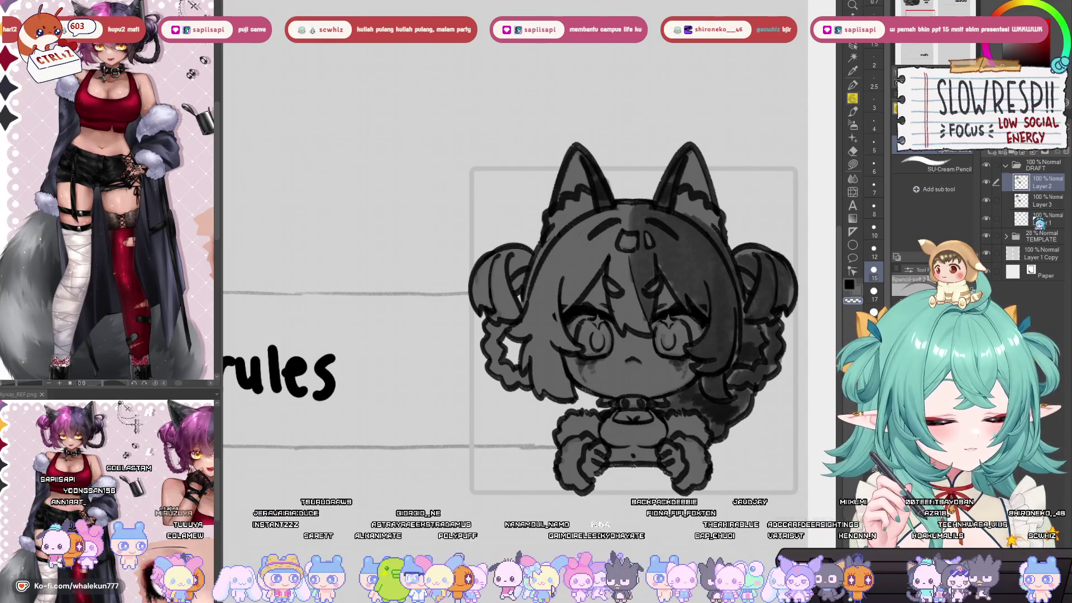
- Select Layer 3 and swap the drawing colour to white
click(1042, 201)
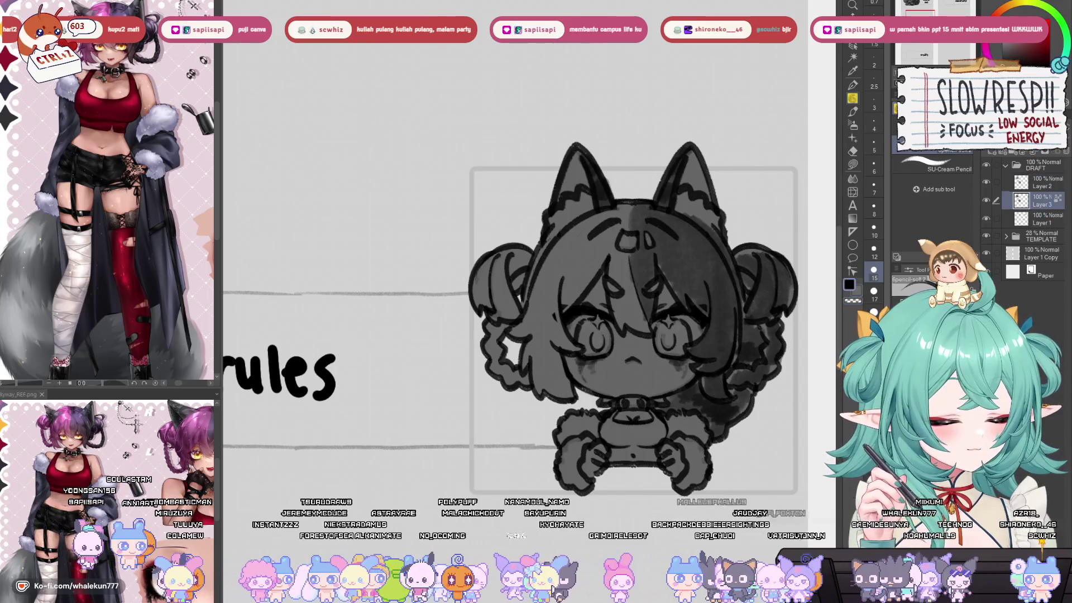
key(x)
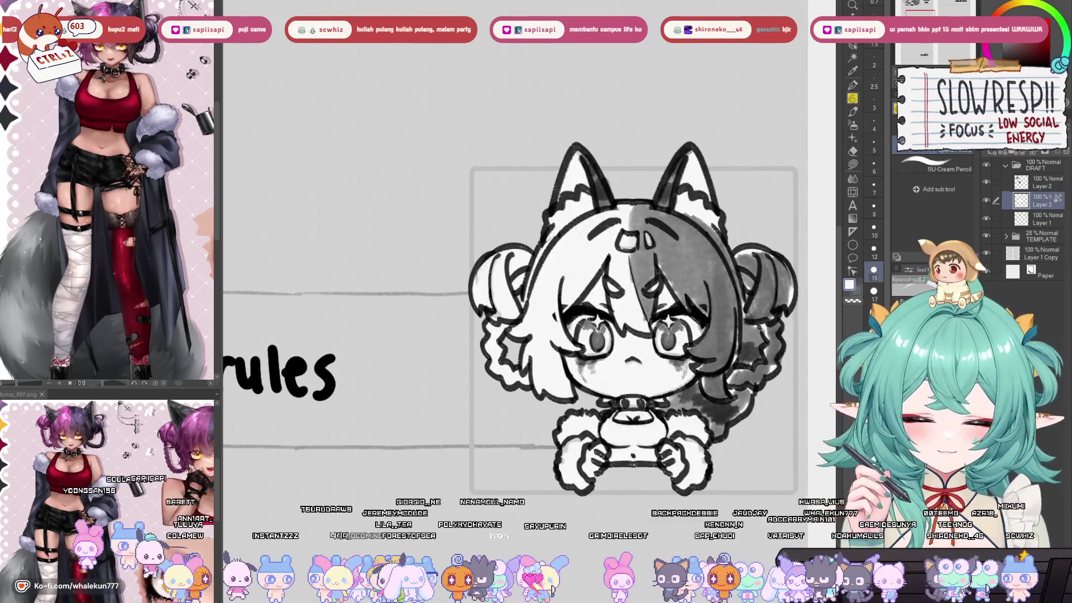
scroll(678, 292, down, 5)
scroll(677, 292, up, 5)
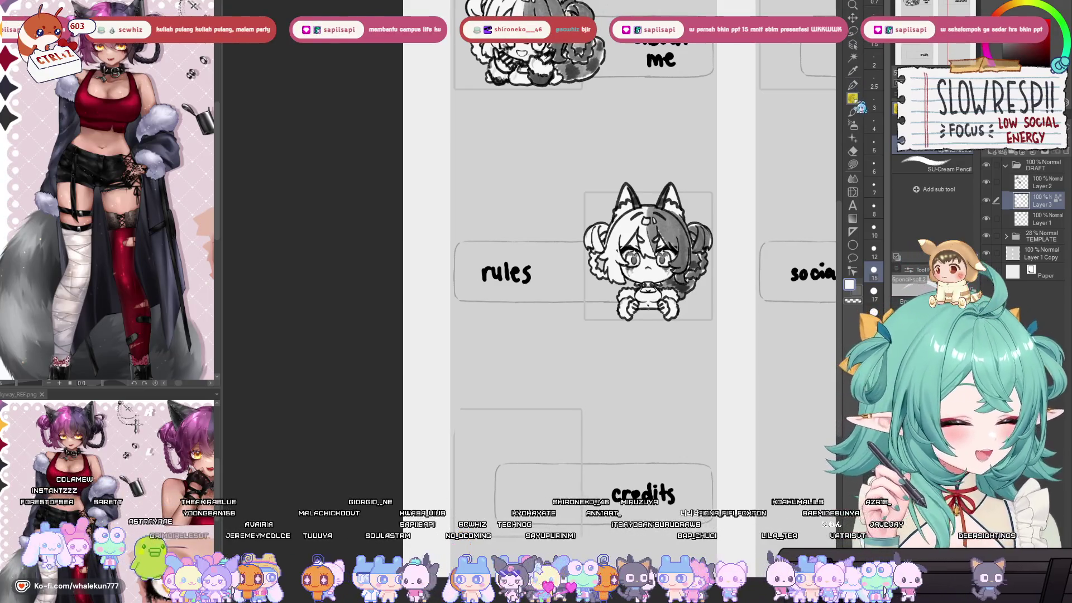
- Create Layer 4 above Layer 2 near the credits box, ending on the SU-Cream Pencil
scroll(725, 261, down, 2)
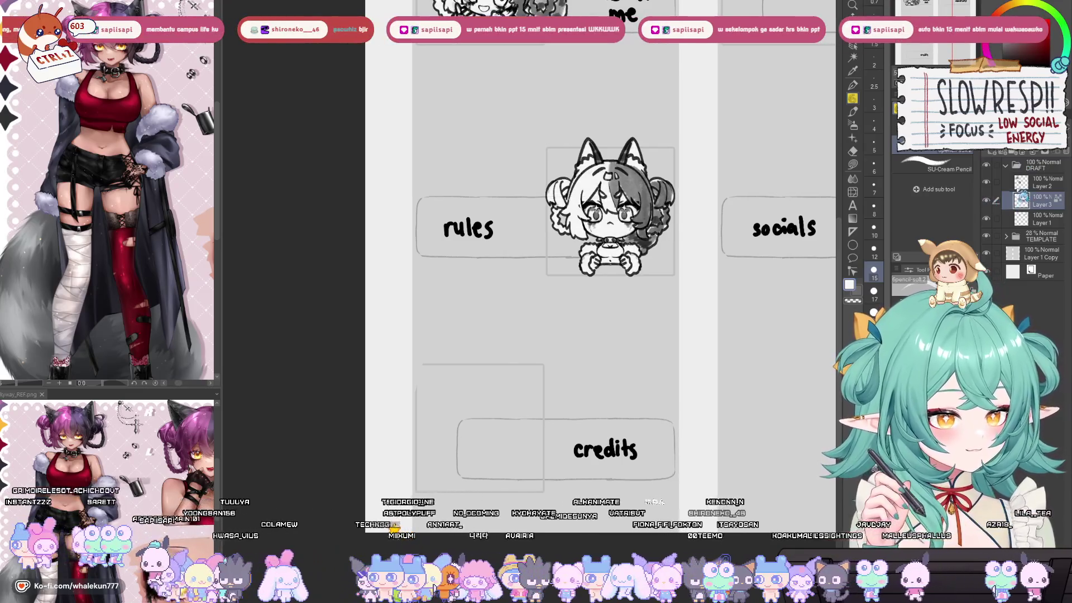
click(1023, 182)
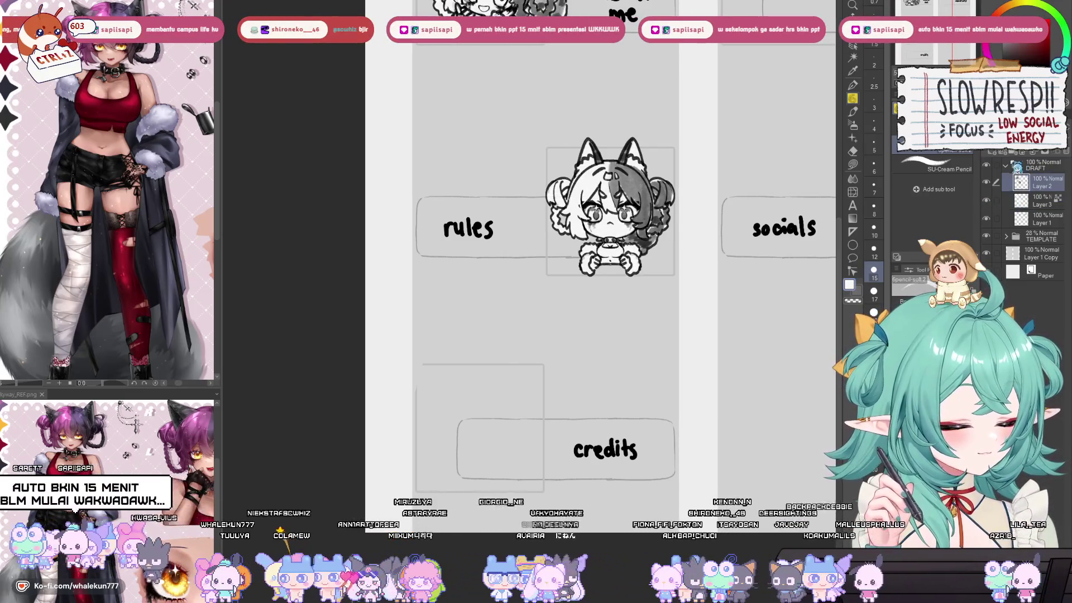
click(999, 159)
mouse_move(607, 438)
mouse_down()
mouse_move(623, 335)
mouse_move(627, 347)
mouse_up()
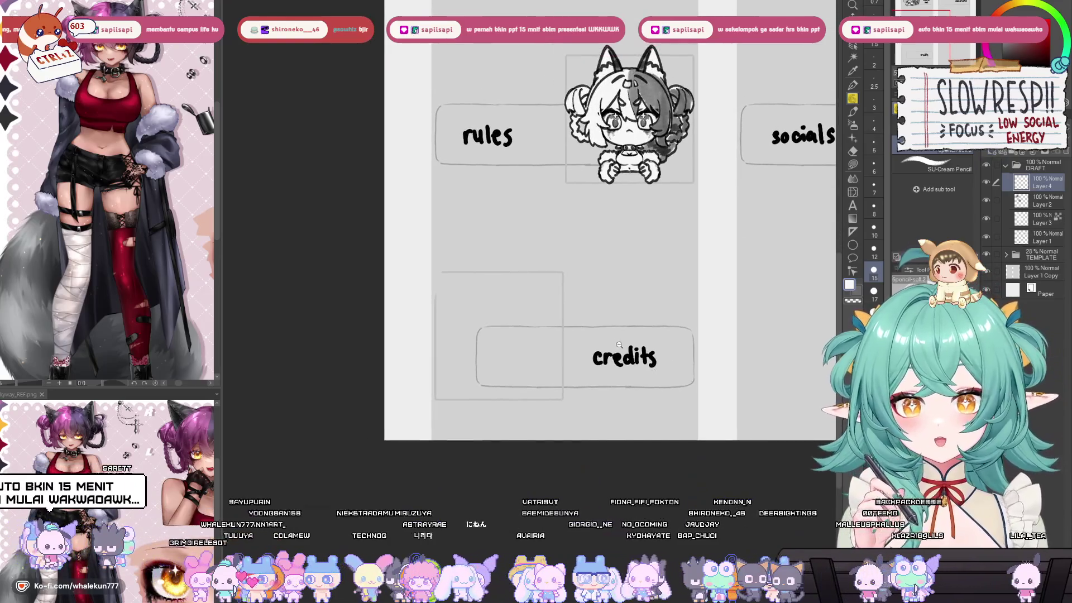
scroll(627, 346, up, 3)
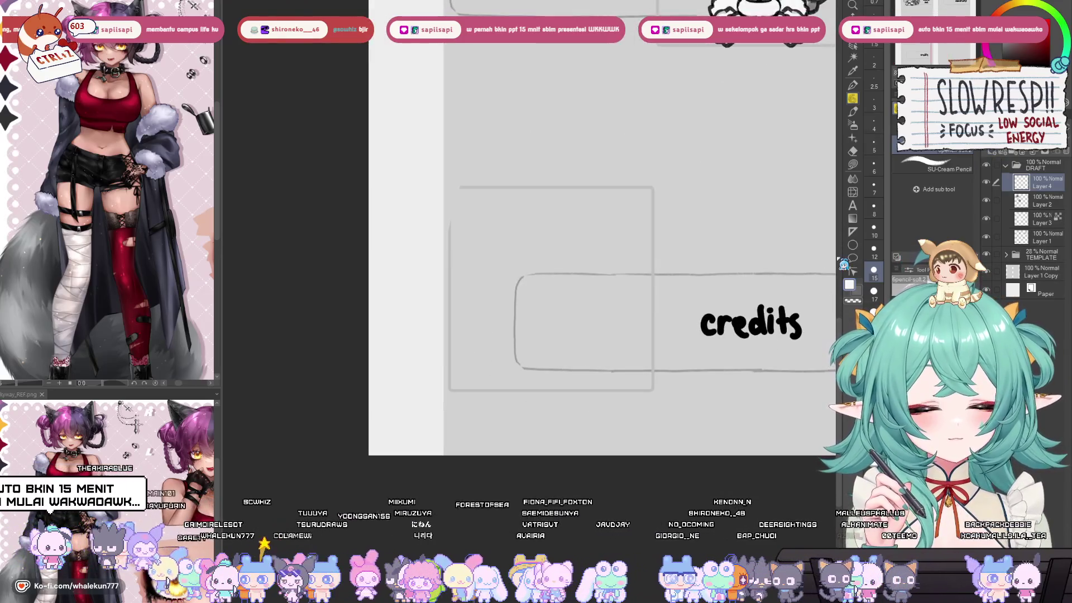
click(853, 231)
click(853, 111)
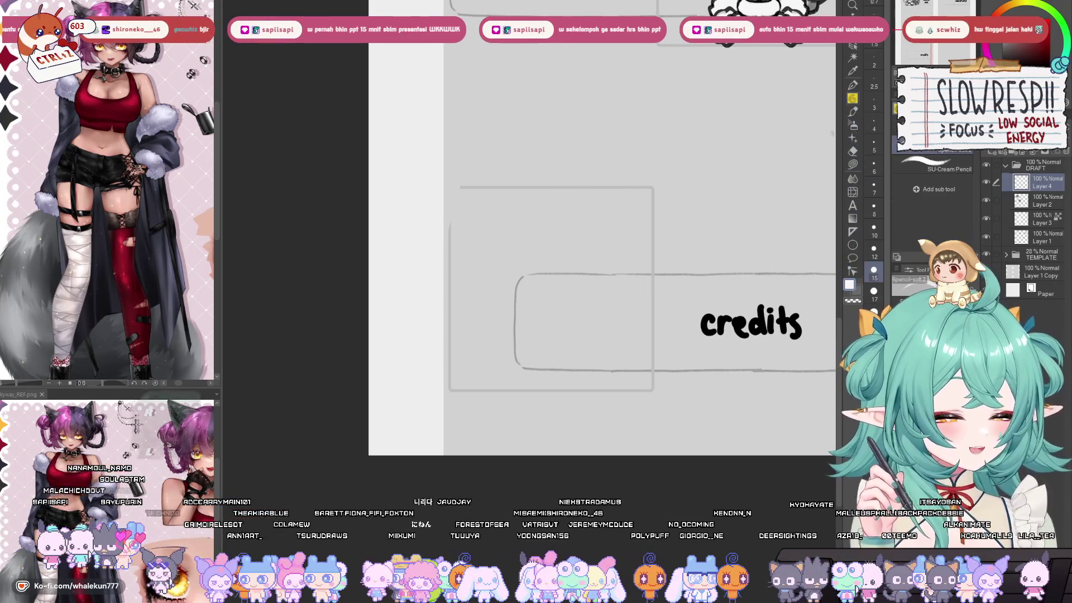
scroll(535, 397, down, 3)
drag(535, 396, 491, 469)
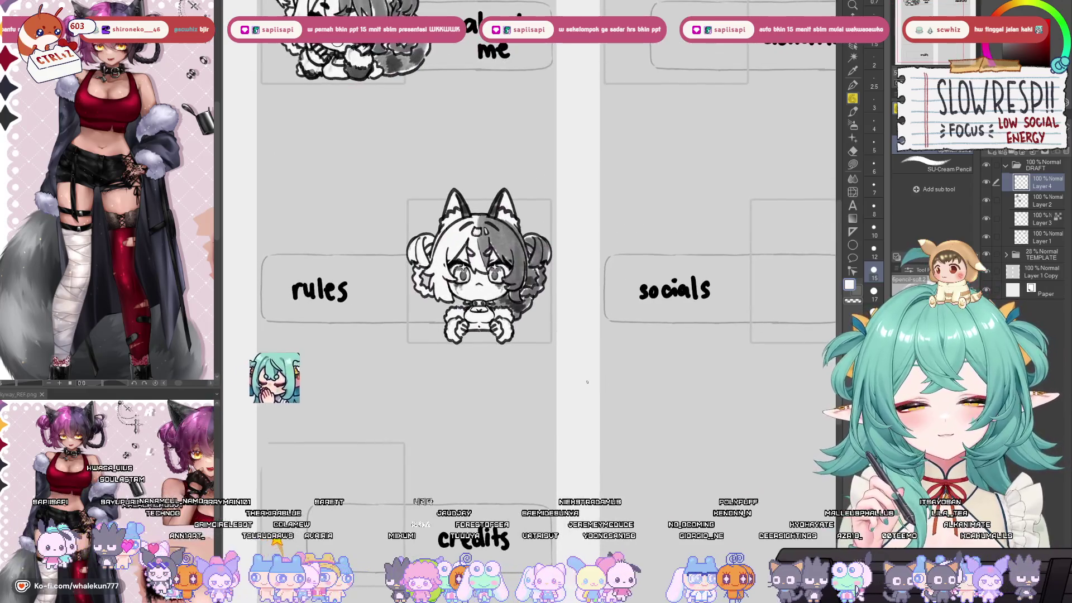
mouse_move(586, 383)
mouse_down()
mouse_move(560, 437)
mouse_move(604, 384)
mouse_up()
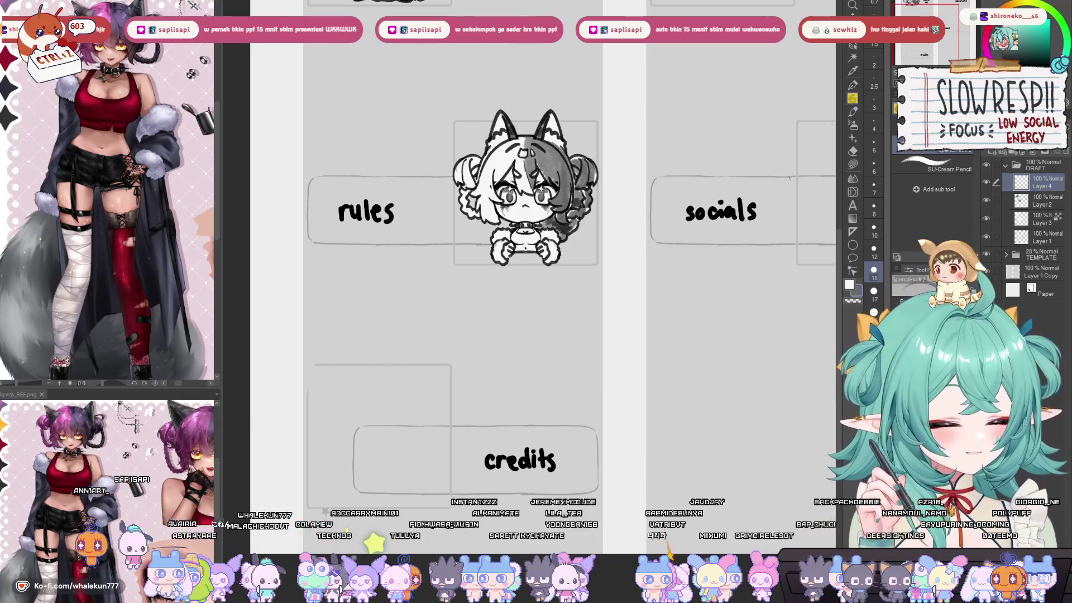
scroll(710, 238, down, 2)
drag(710, 238, 719, 285)
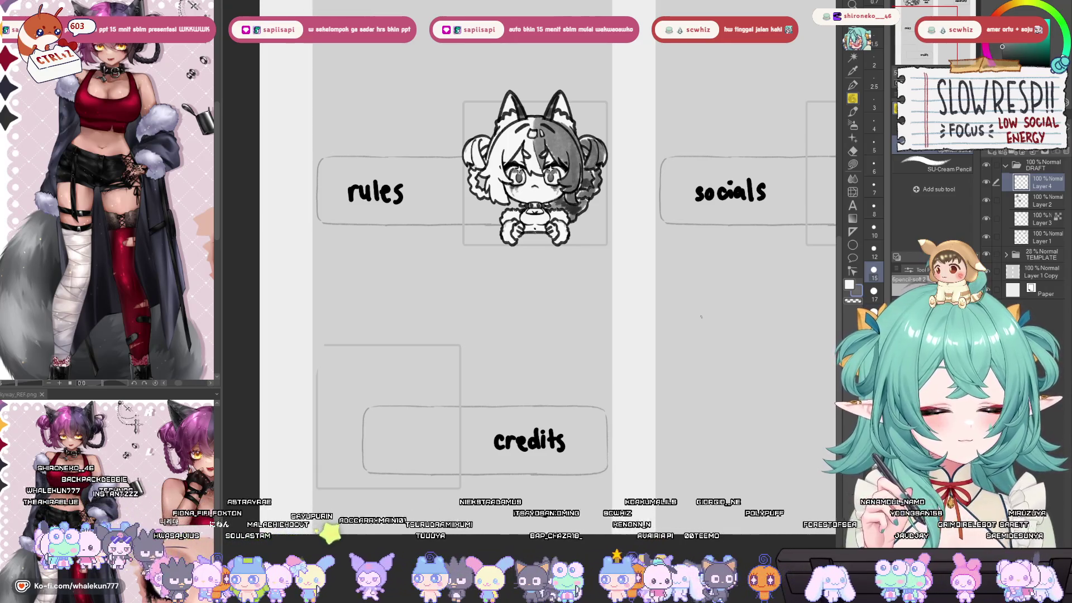
mouse_move(743, 259)
mouse_down()
mouse_move(760, 251)
mouse_move(765, 296)
mouse_up()
scroll(765, 295, down, 2)
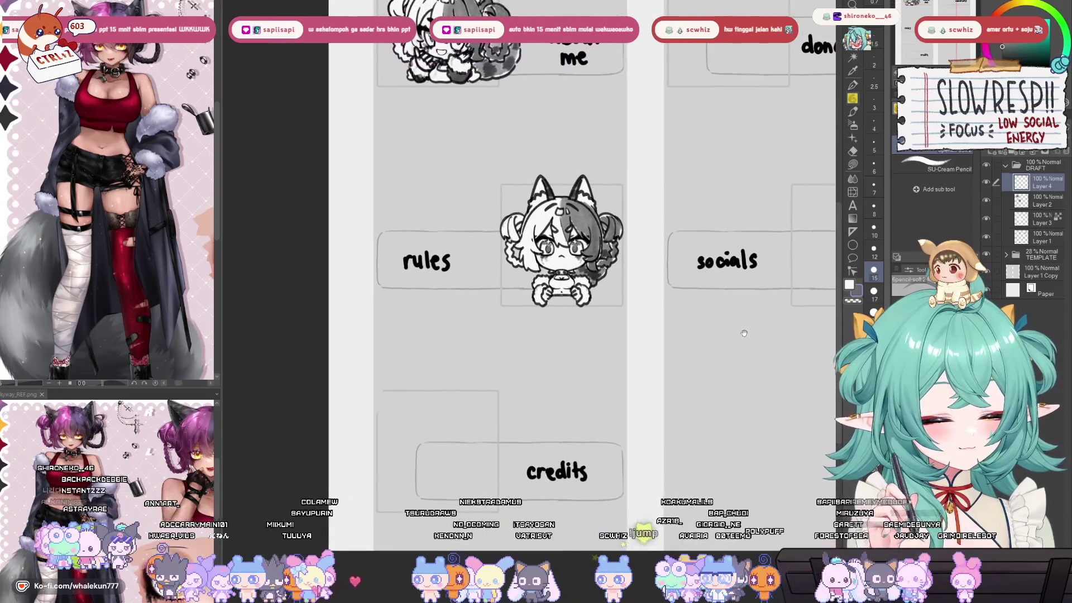
drag(756, 227, 738, 251)
drag(748, 378, 743, 251)
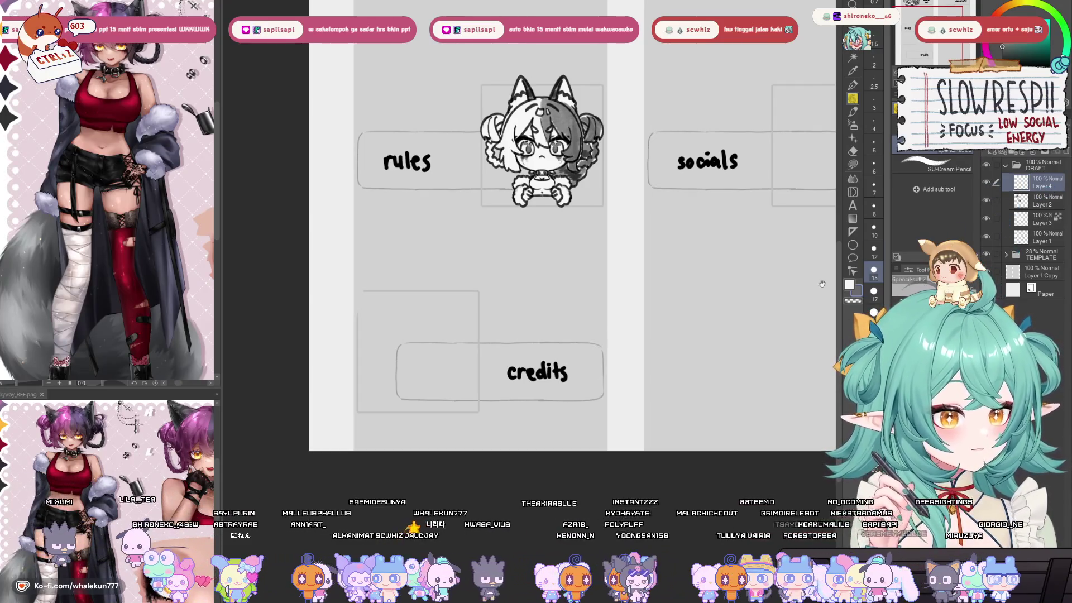
drag(650, 423, 679, 428)
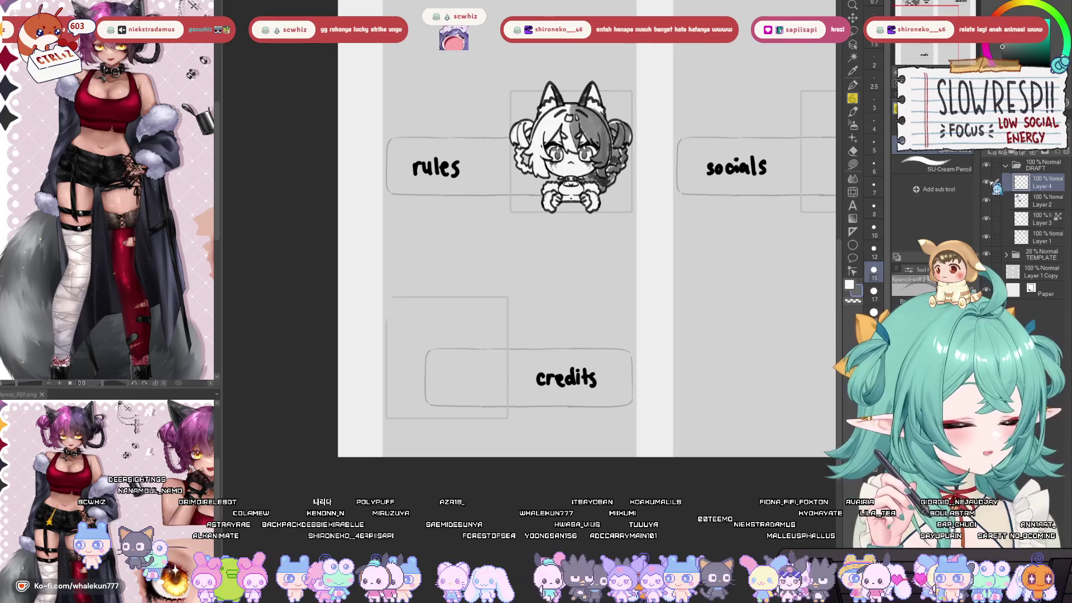
drag(743, 297, 736, 316)
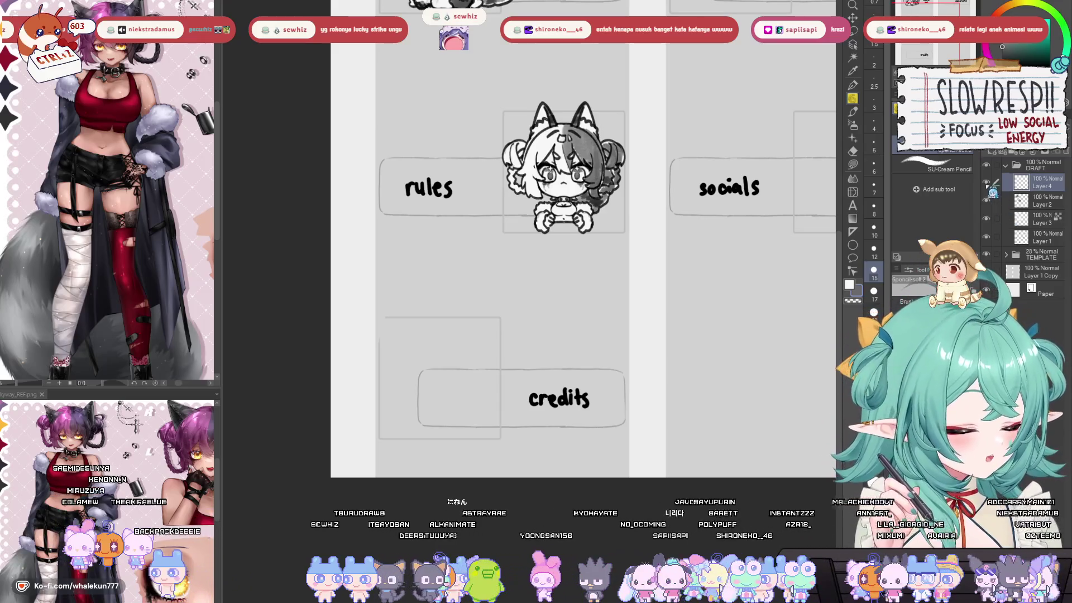
drag(721, 340, 491, 562)
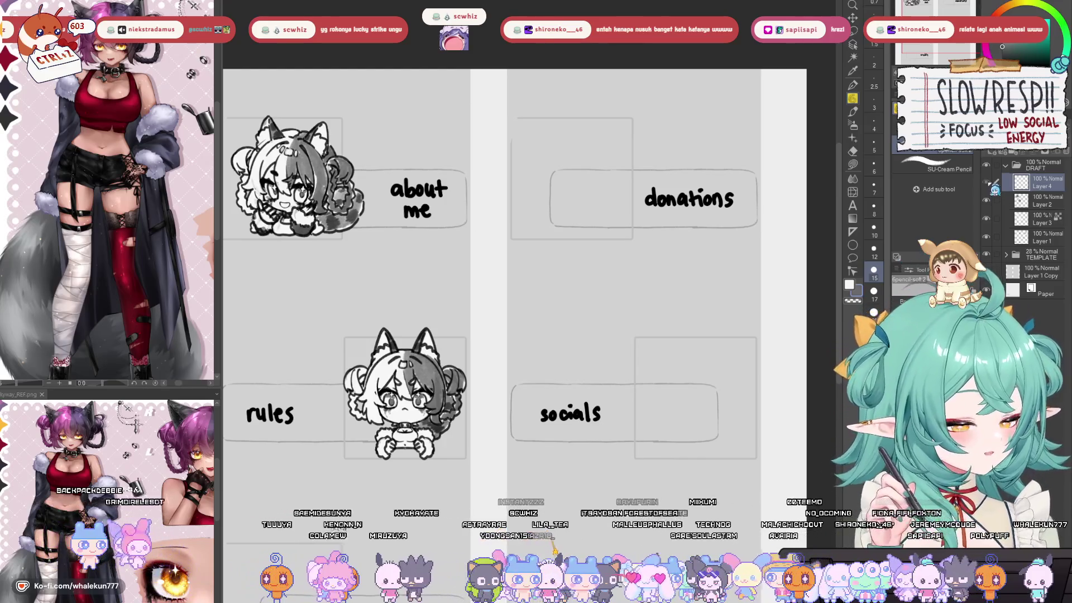
drag(714, 367, 714, 424)
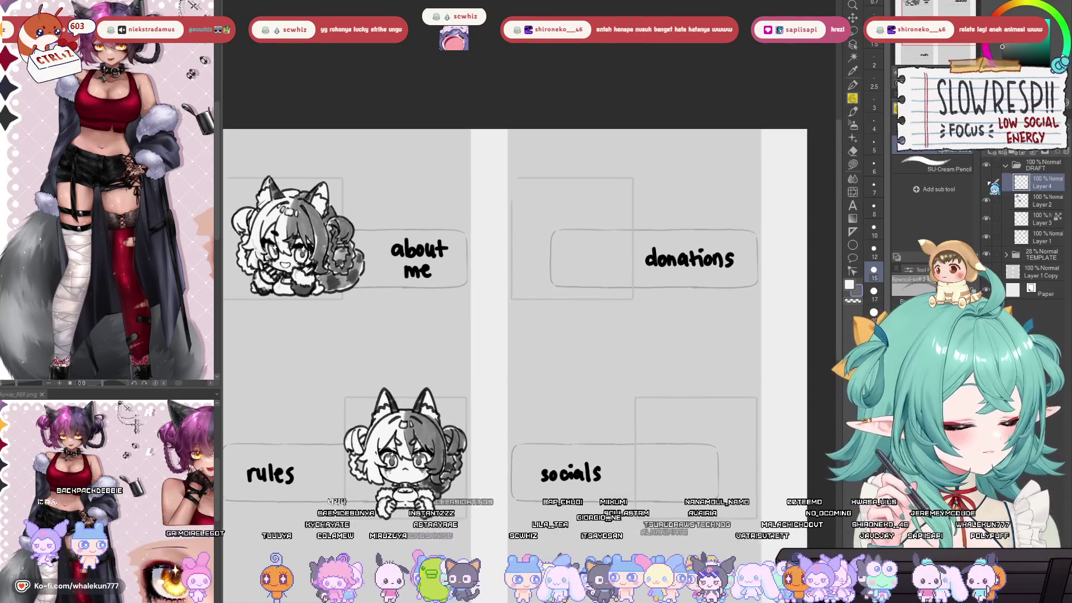
drag(706, 331, 709, 358)
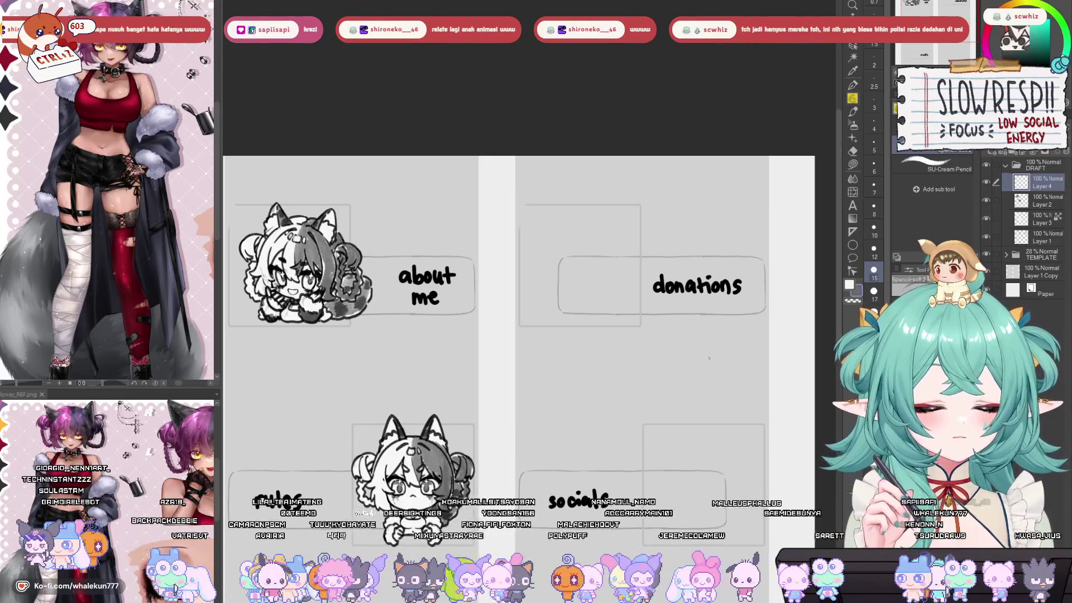
drag(727, 310, 746, 193)
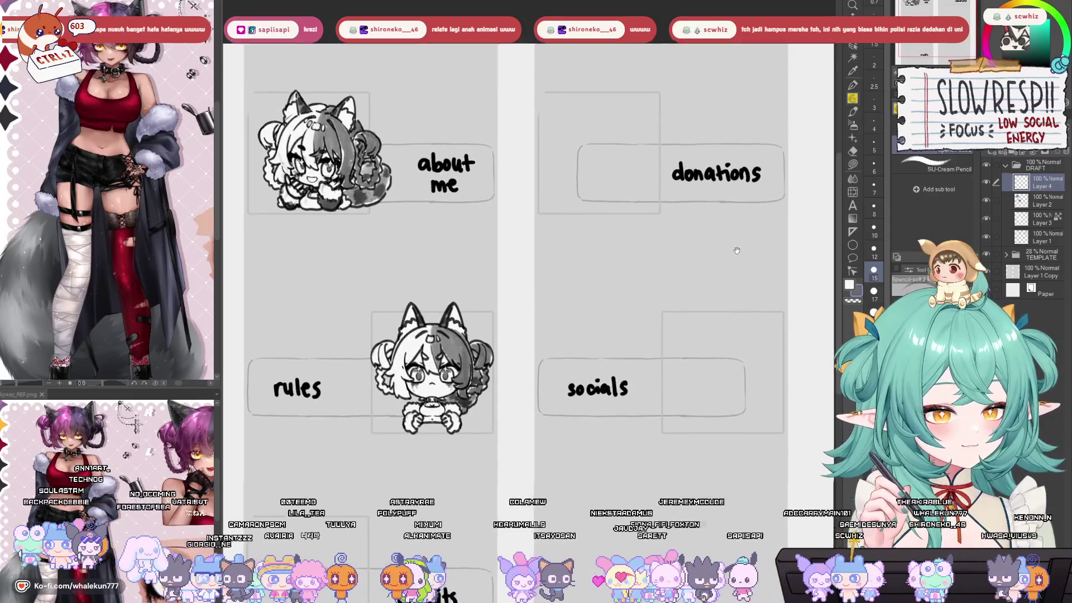
drag(731, 246, 735, 310)
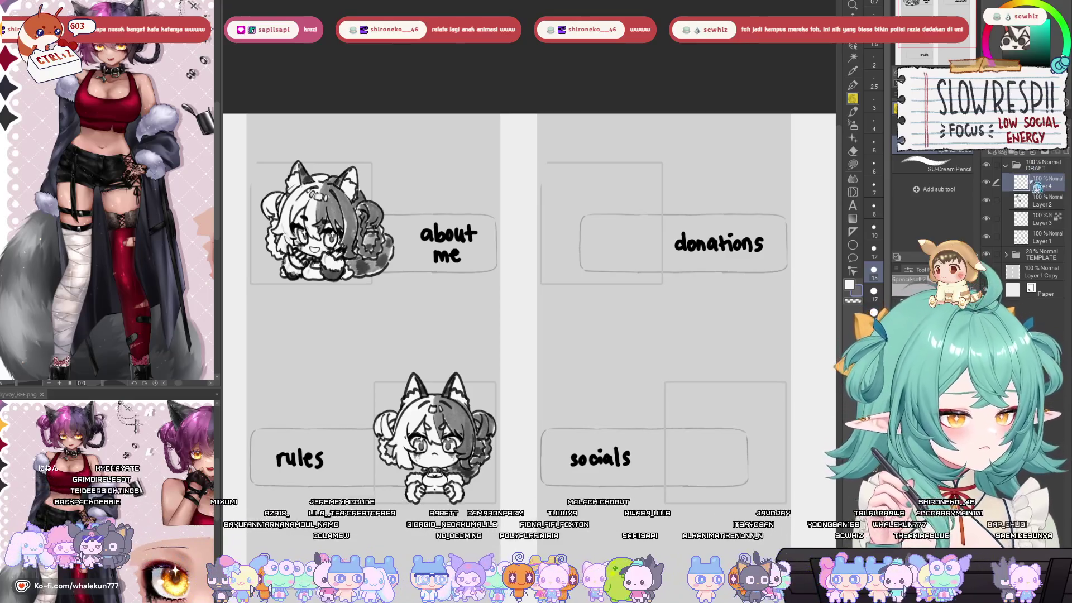
mouse_move(655, 457)
mouse_down()
mouse_move(725, 335)
mouse_move(726, 282)
mouse_up()
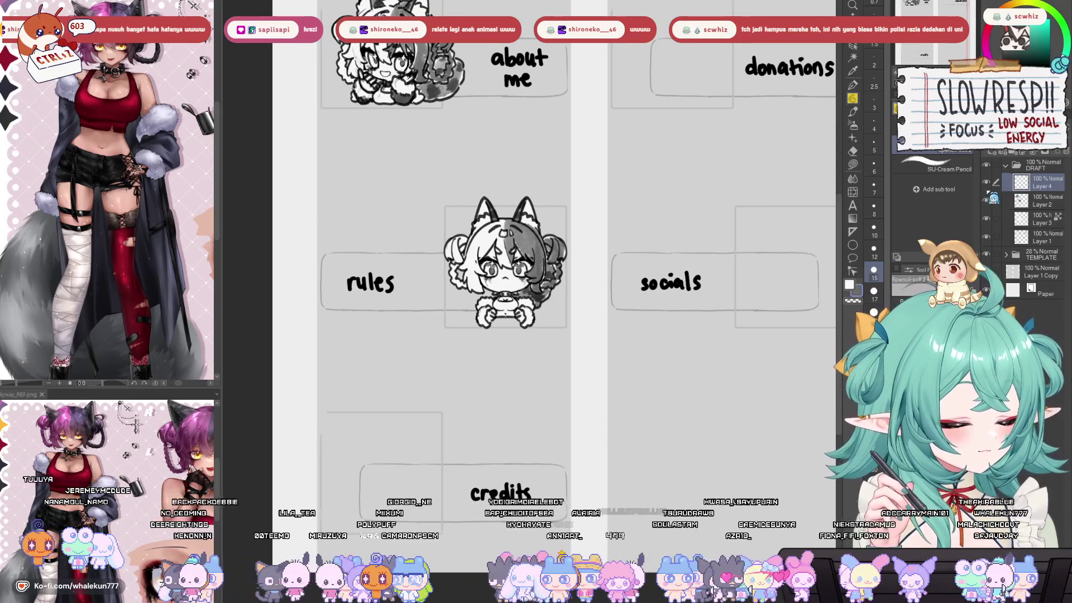
mouse_move(746, 104)
mouse_down()
mouse_move(664, 185)
mouse_move(673, 278)
mouse_move(706, 137)
mouse_move(693, 276)
mouse_up()
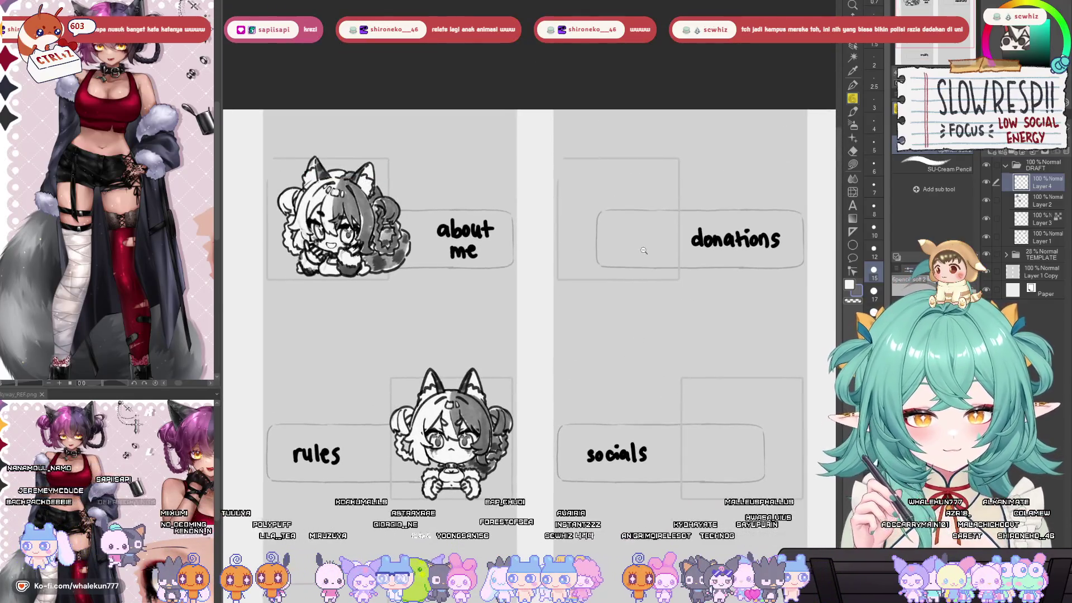
scroll(647, 250, up, 2)
mouse_move(484, 534)
mouse_down()
mouse_move(618, 235)
mouse_move(710, 190)
mouse_up()
drag(634, 321, 627, 483)
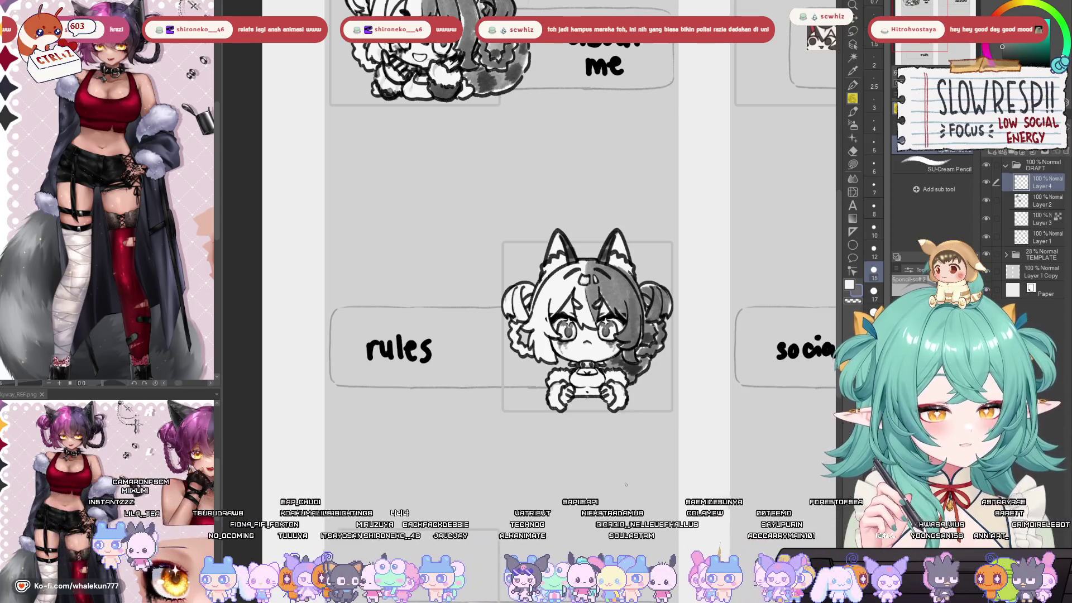
drag(637, 394, 650, 349)
drag(657, 448, 679, 386)
drag(643, 484, 663, 437)
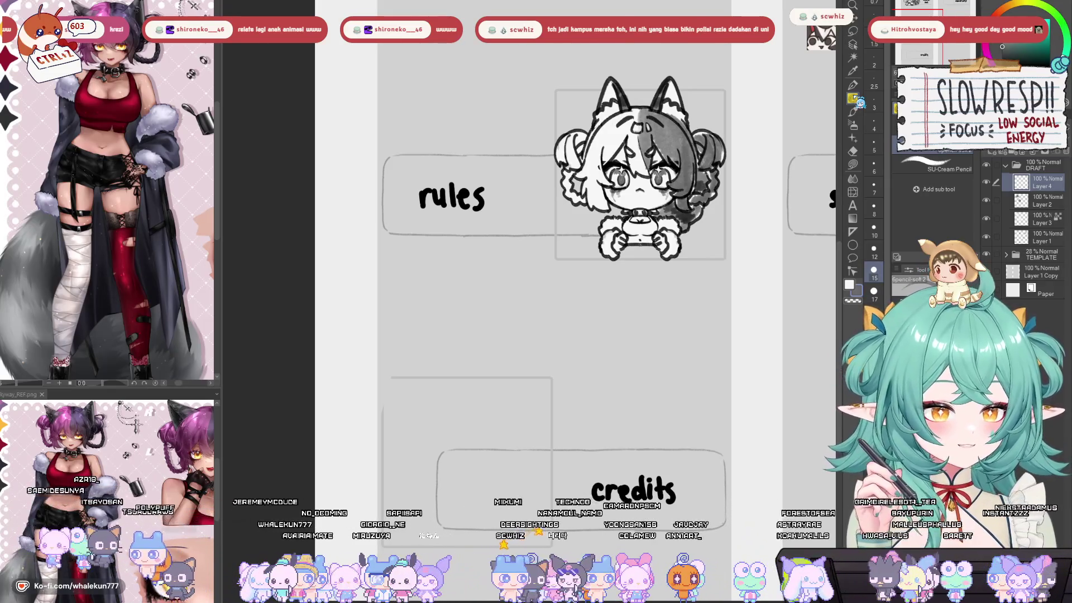
mouse_move(680, 356)
mouse_down()
mouse_move(691, 262)
mouse_move(638, 317)
mouse_move(620, 318)
mouse_move(720, 329)
mouse_move(790, 301)
mouse_up()
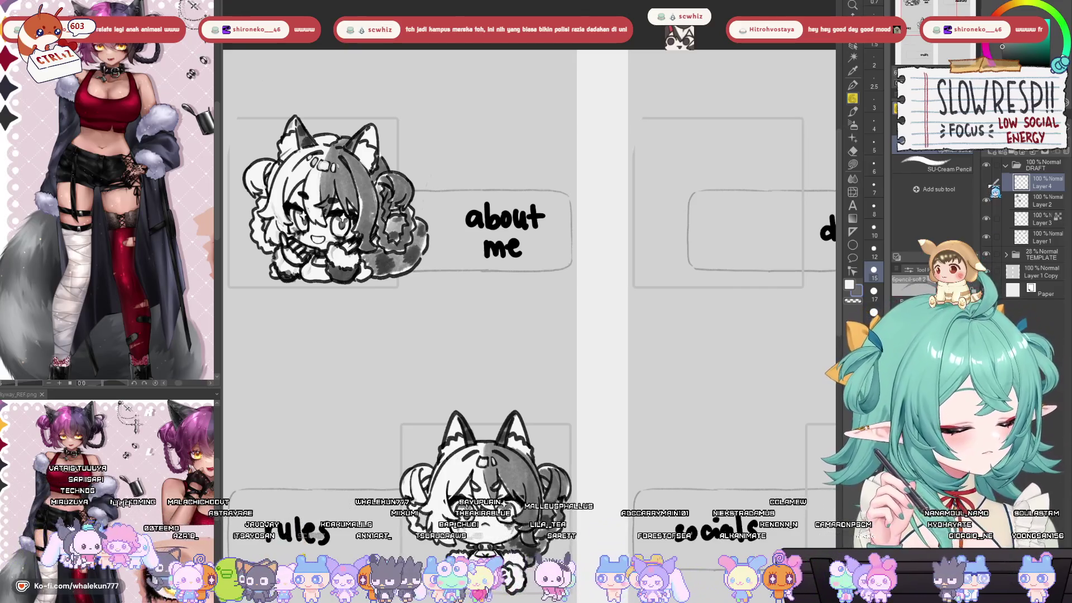
- Pan across the about me and donations boxes and mirror the view to check the layout
mouse_move(689, 239)
mouse_down()
mouse_move(675, 220)
mouse_move(704, 239)
mouse_up()
scroll(705, 239, down, 3)
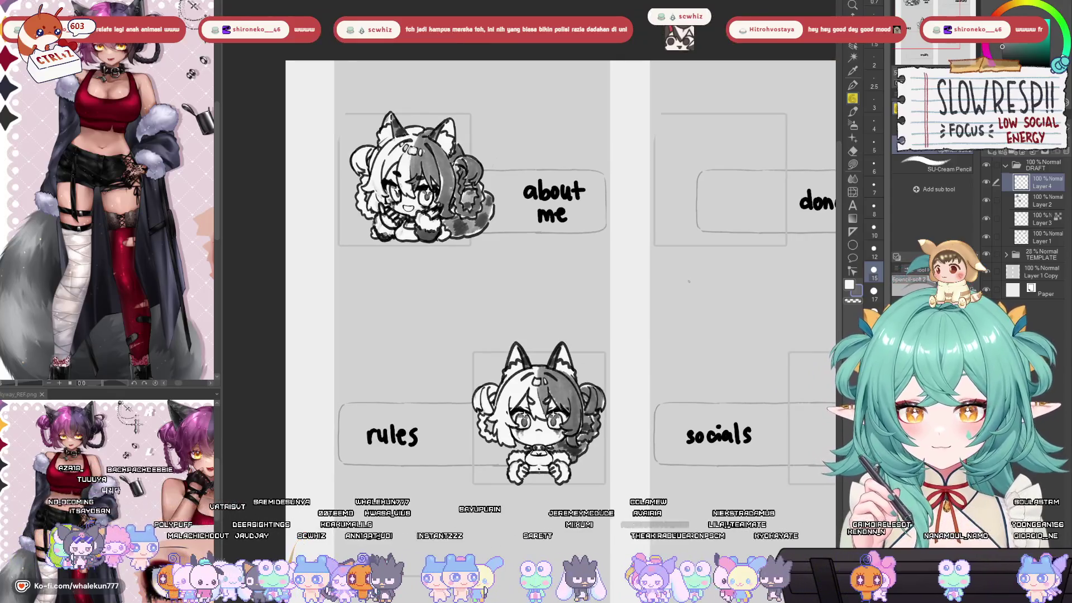
mouse_move(690, 285)
mouse_down()
mouse_move(652, 334)
mouse_move(664, 327)
mouse_up()
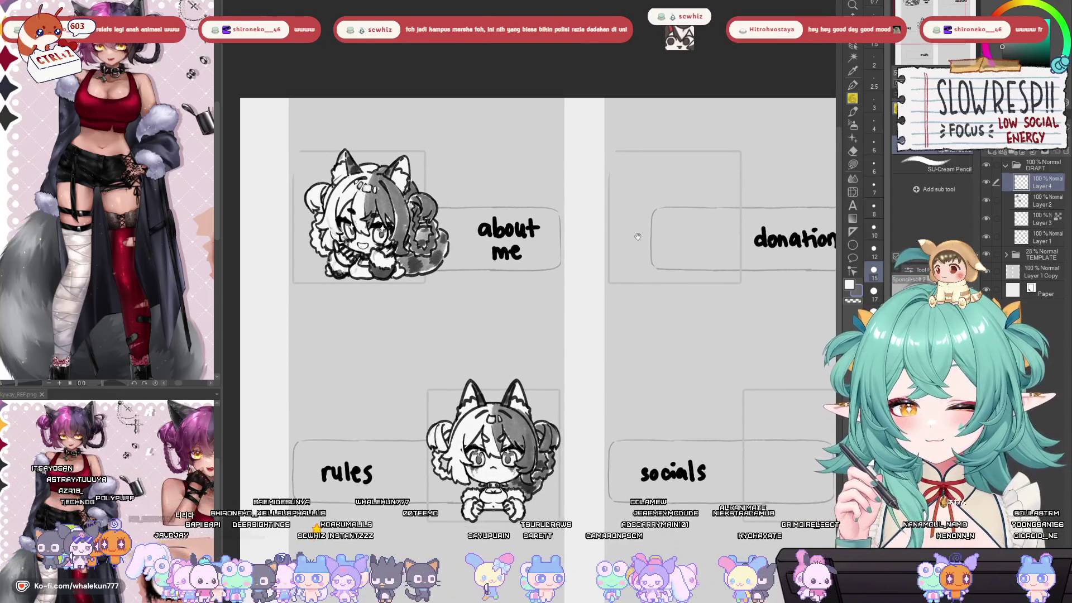
drag(650, 284, 698, 172)
scroll(698, 172, down, 5)
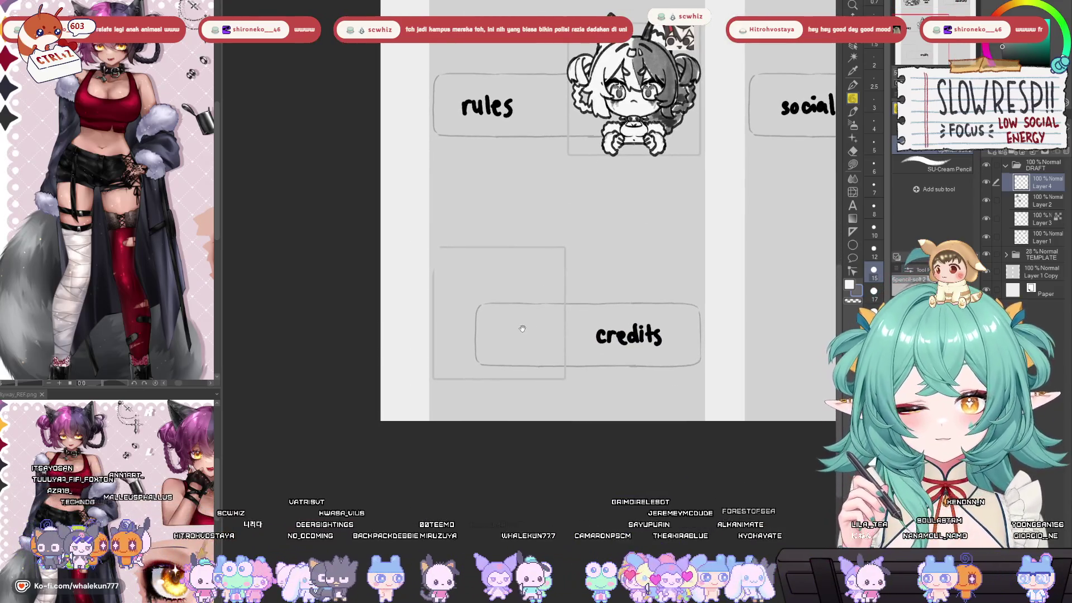
scroll(520, 303, up, 2)
scroll(521, 303, down, 2)
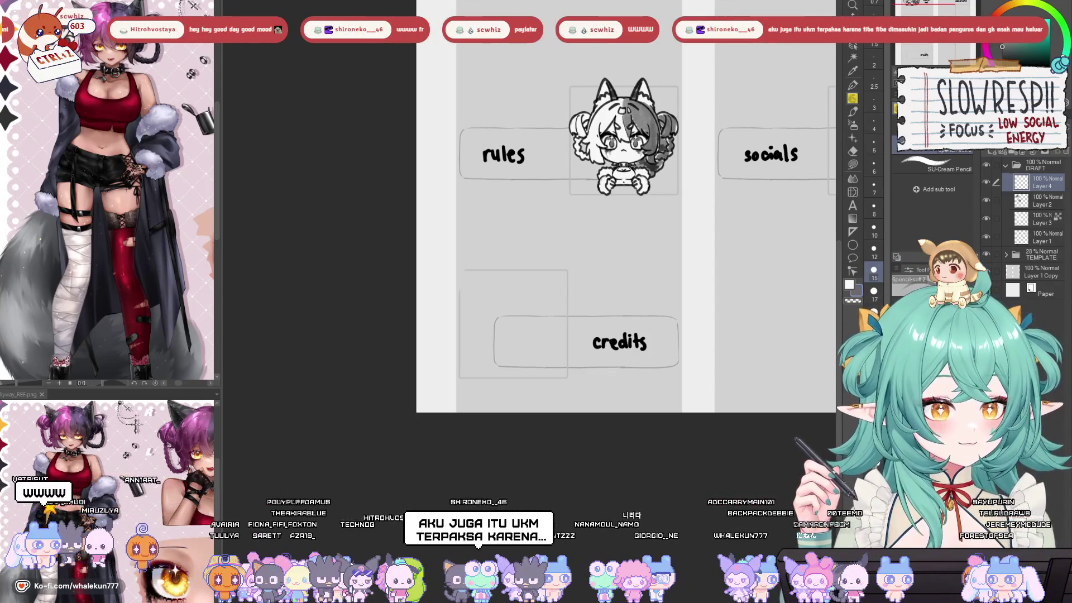
mouse_move(694, 227)
mouse_down()
mouse_move(592, 341)
mouse_move(564, 356)
mouse_move(561, 380)
mouse_up()
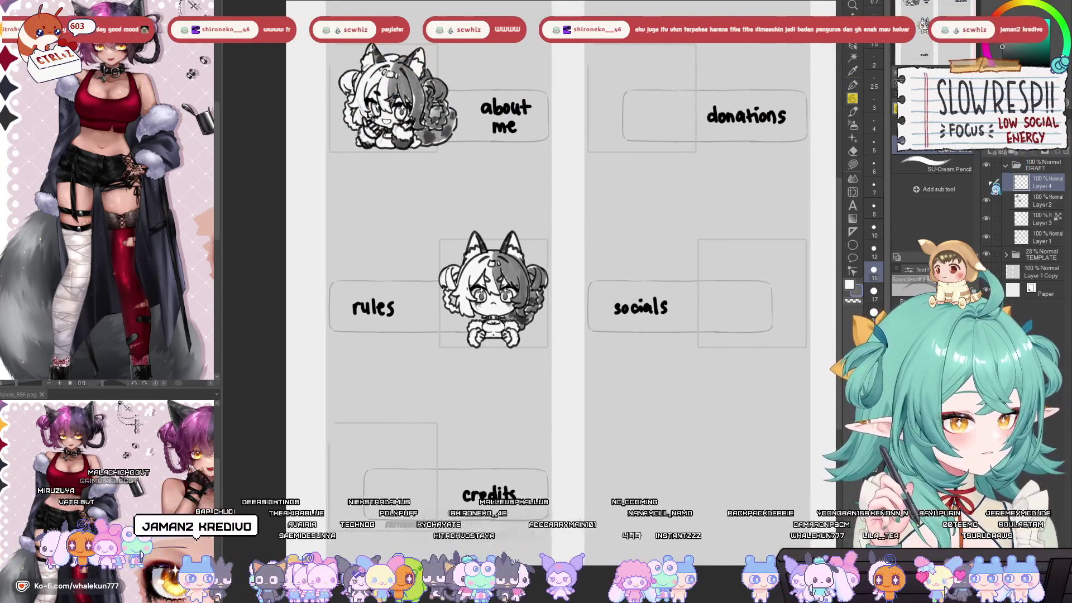
key(h)
key(h)
mouse_move(632, 288)
mouse_down()
mouse_move(627, 252)
mouse_move(680, 163)
mouse_up()
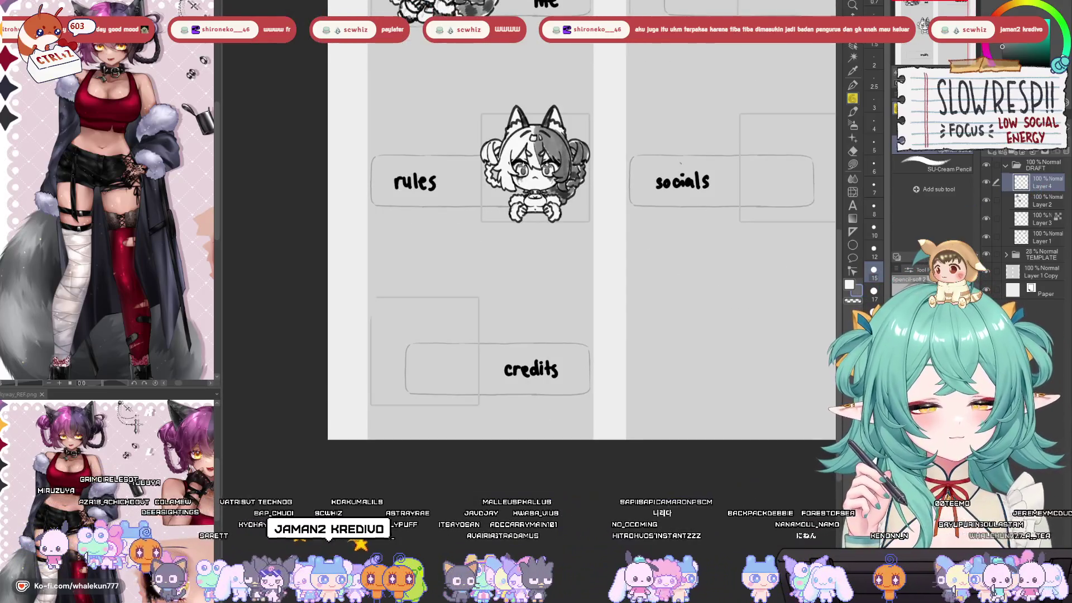
- Zoom in on the empty box beside credits, then select Layer 2 and return to the rules chibi
drag(503, 302, 513, 258)
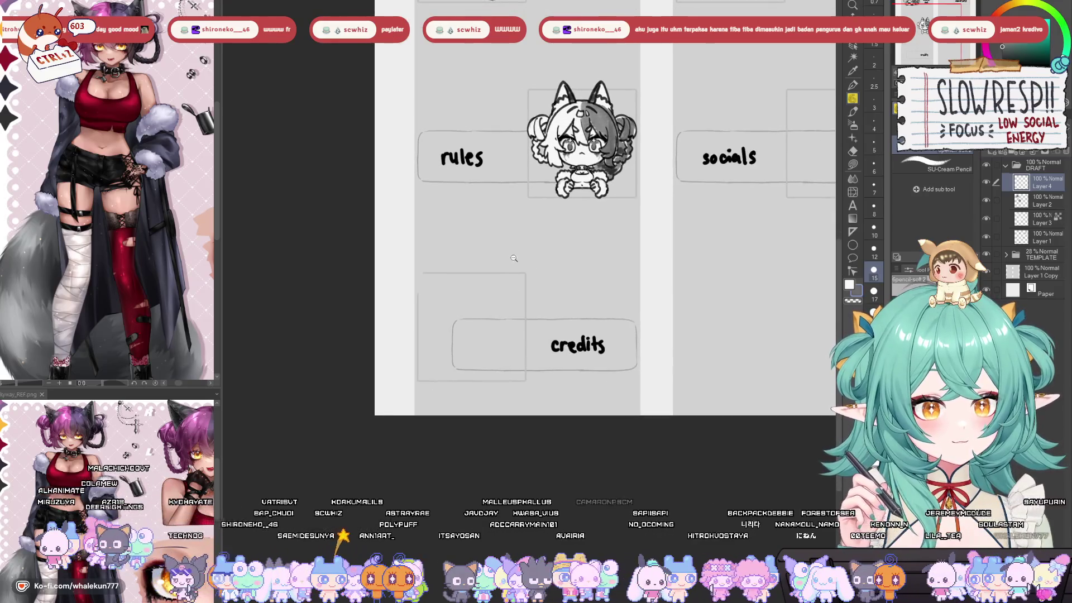
click(513, 258)
click(492, 362)
click(542, 311)
drag(540, 337, 515, 336)
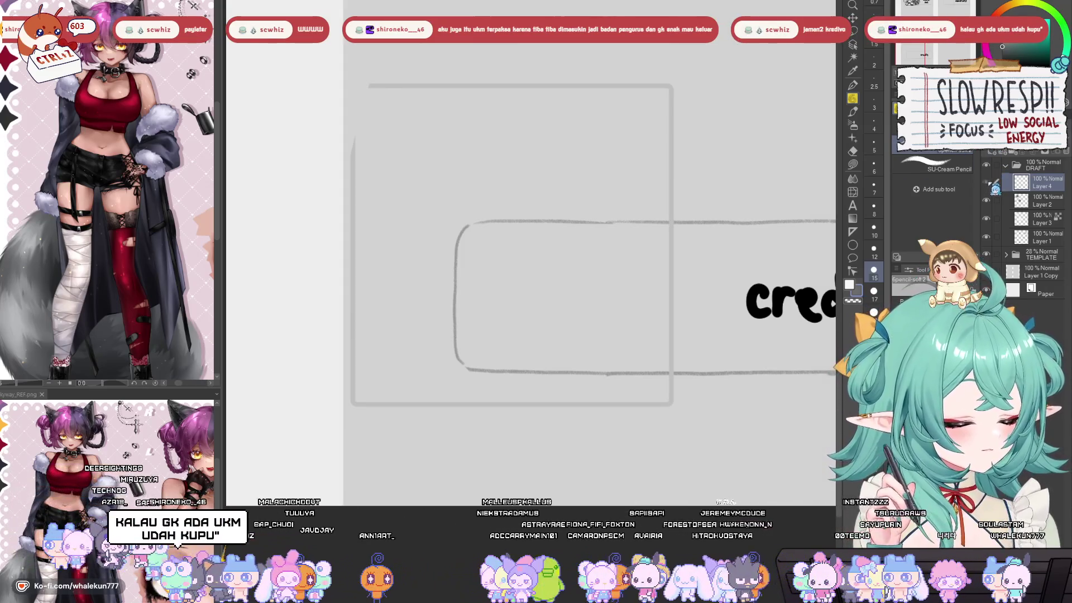
click(999, 202)
drag(720, 316, 686, 352)
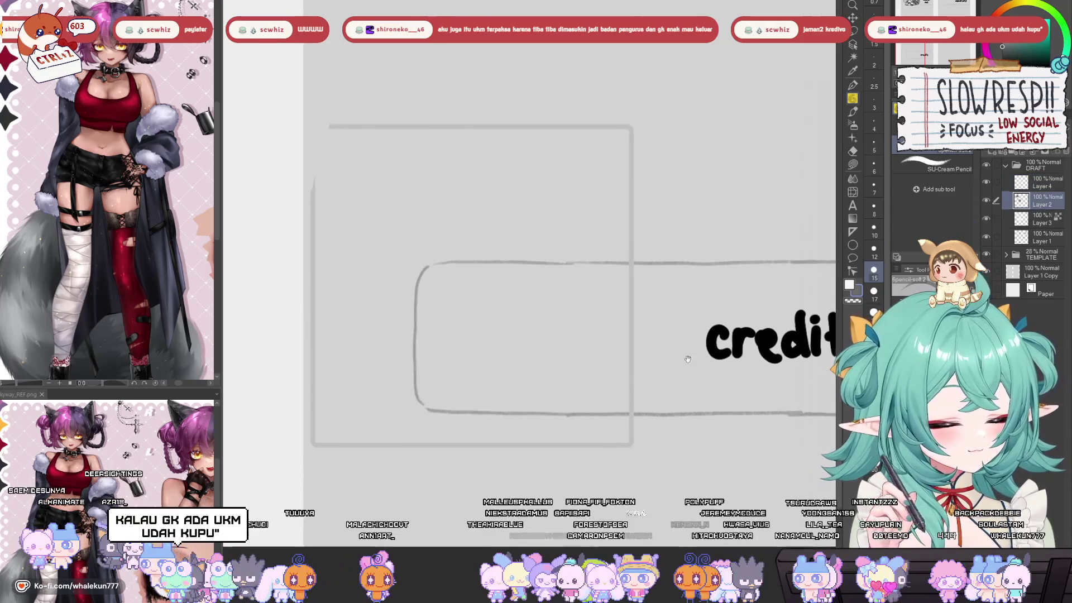
scroll(567, 416, down, 2)
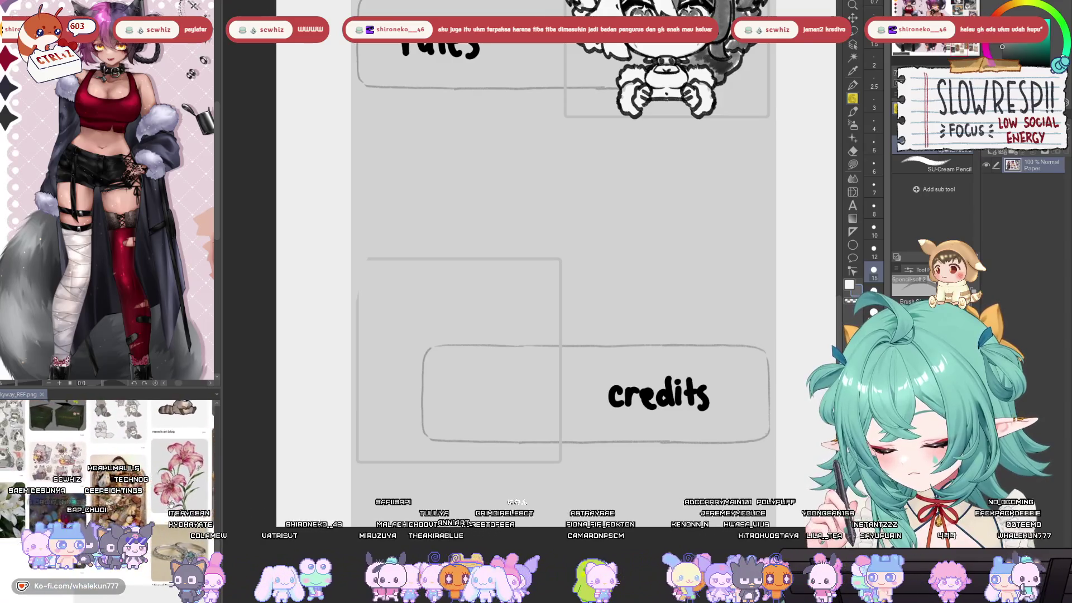
- Enlarge the reference board and show its gold treasure and trash can images
click(222, 390)
mouse_move(222, 390)
mouse_down()
mouse_move(269, 389)
mouse_move(234, 325)
mouse_move(234, 286)
mouse_up()
mouse_move(222, 515)
mouse_down()
mouse_move(196, 479)
mouse_move(29, 481)
mouse_up()
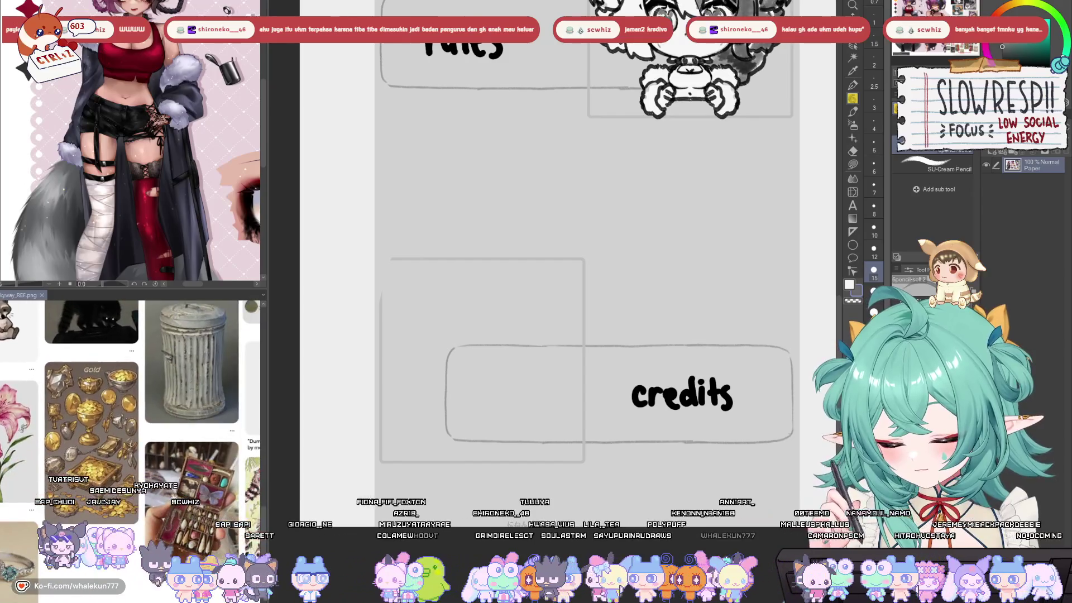
click(530, 393)
scroll(530, 393, down, 3)
scroll(556, 224, up, 4)
drag(557, 224, 600, 274)
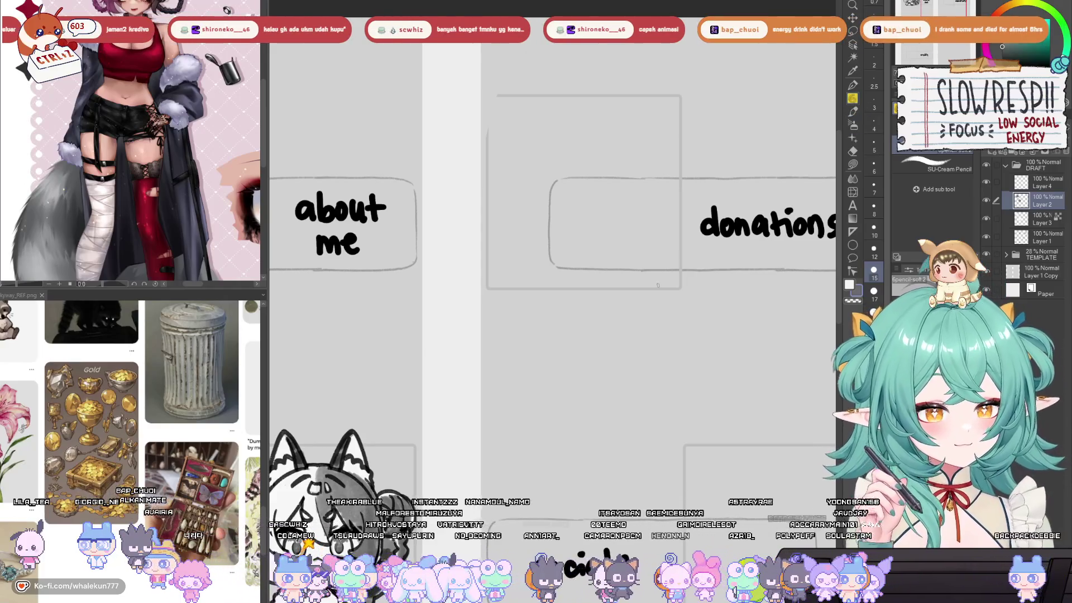
mouse_move(600, 365)
mouse_down()
mouse_move(595, 420)
mouse_move(599, 377)
mouse_up()
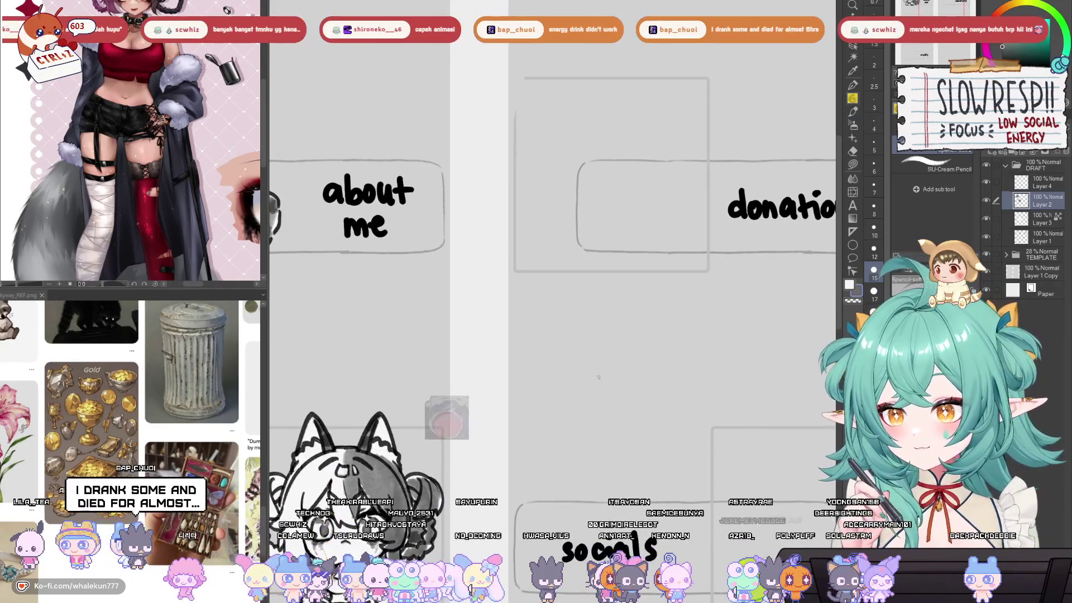
- Sketch the oval rim beside donations, retrying its bottom strokes and flipping the view to check
mouse_move(580, 262)
mouse_down()
mouse_move(593, 294)
mouse_move(580, 277)
mouse_move(583, 288)
mouse_up()
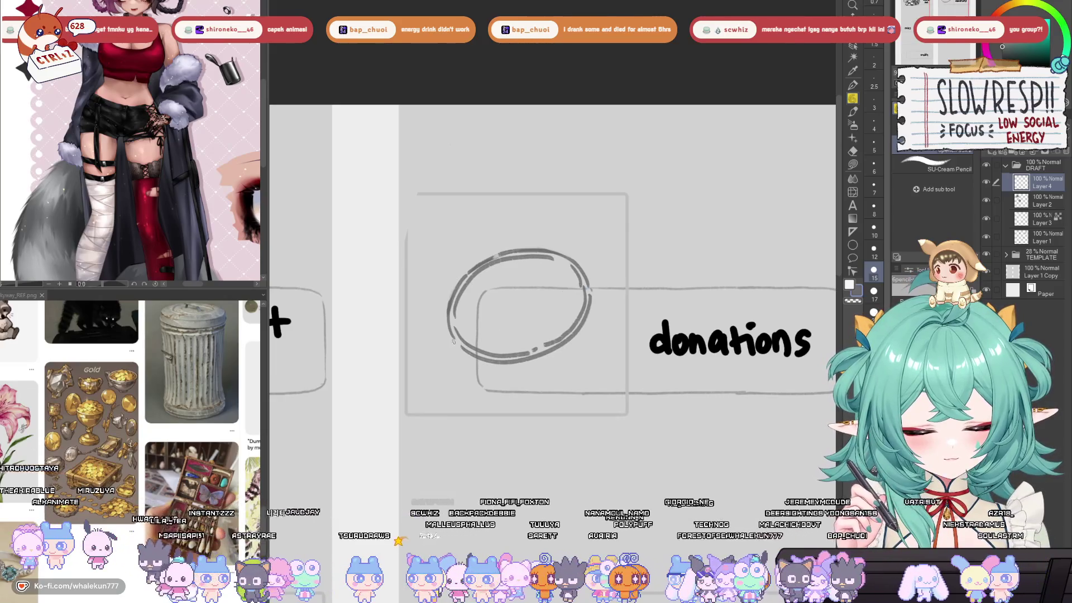
drag(450, 334, 453, 344)
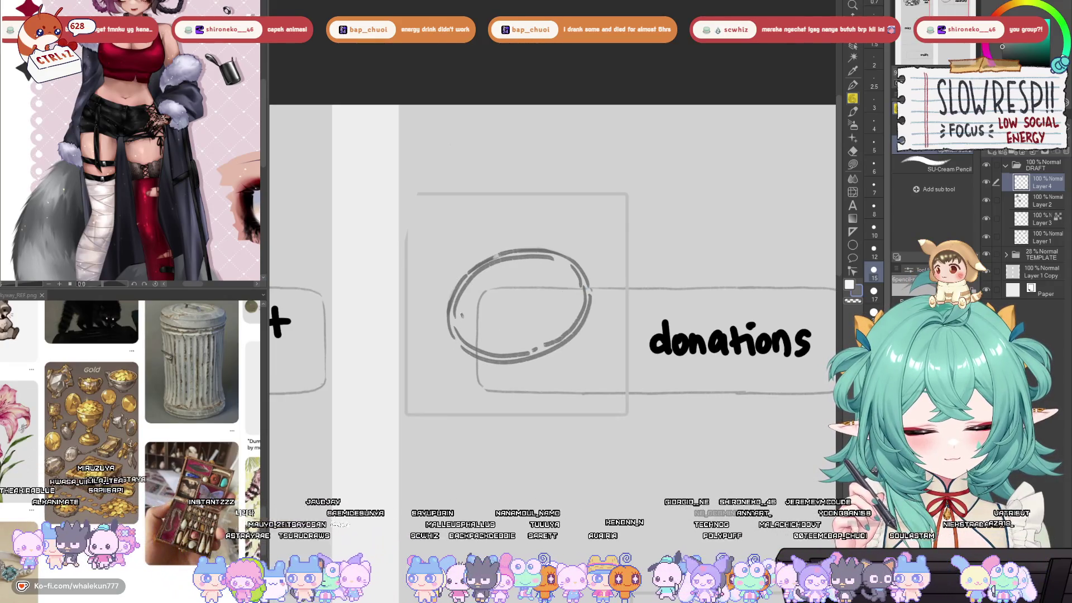
mouse_move(465, 319)
mouse_down()
mouse_move(491, 278)
mouse_move(553, 262)
mouse_move(571, 275)
mouse_up()
mouse_move(454, 344)
mouse_down()
mouse_move(478, 364)
mouse_move(542, 359)
mouse_move(459, 353)
mouse_move(512, 371)
mouse_up()
key(ctrl+z)
key(ctrl+z)
mouse_move(453, 337)
mouse_down()
mouse_move(486, 367)
mouse_move(536, 364)
mouse_move(569, 342)
mouse_up()
key(ctrl+z)
mouse_move(451, 335)
mouse_down()
mouse_move(489, 369)
mouse_move(524, 367)
mouse_up()
key(ctrl+z)
key(ctrl+z)
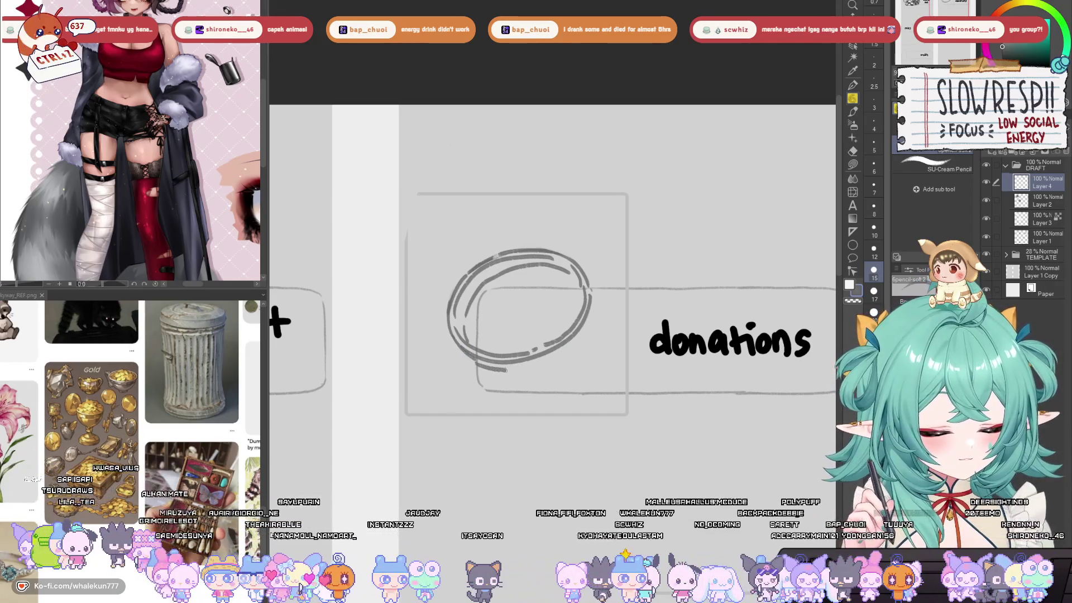
mouse_move(453, 338)
mouse_down()
mouse_move(475, 363)
mouse_move(514, 370)
mouse_move(567, 347)
mouse_move(568, 325)
mouse_up()
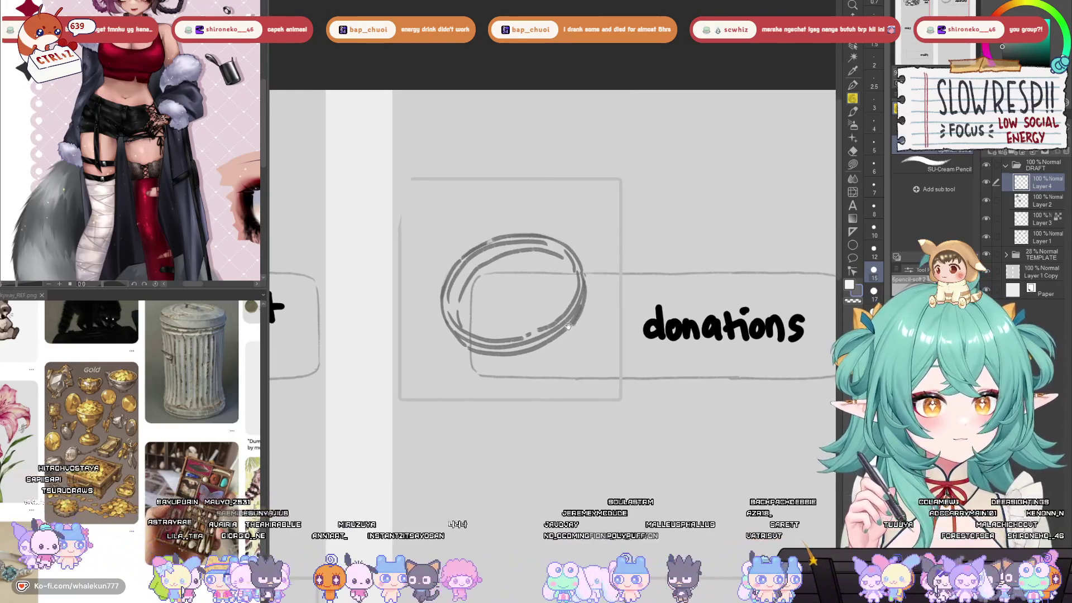
key(h)
key(h)
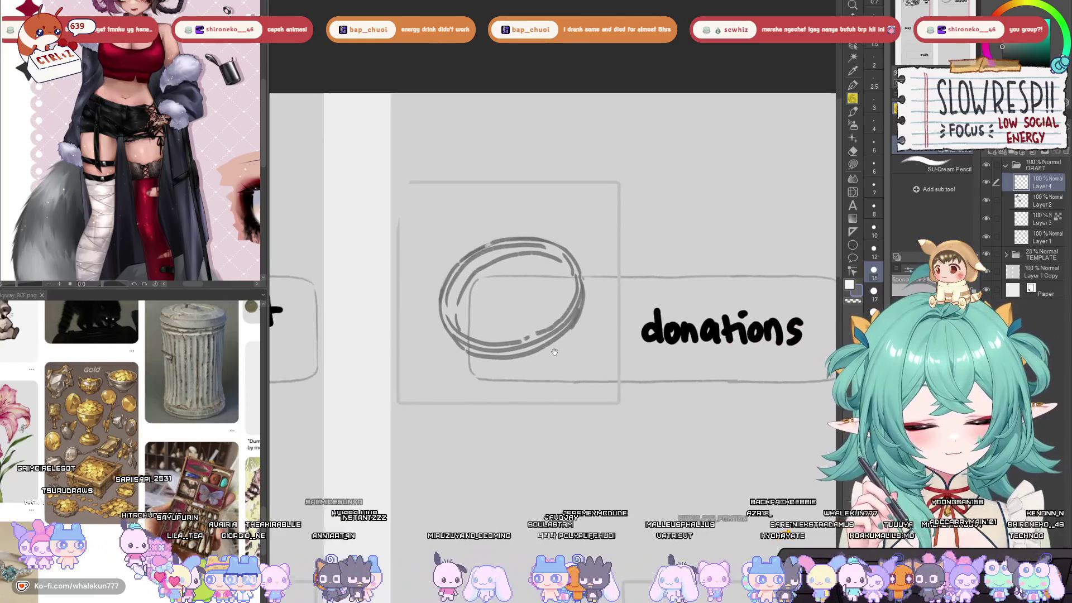
key(h)
key(h)
- Try several side strokes under the ring, keeping a short right side line
drag(551, 332, 557, 339)
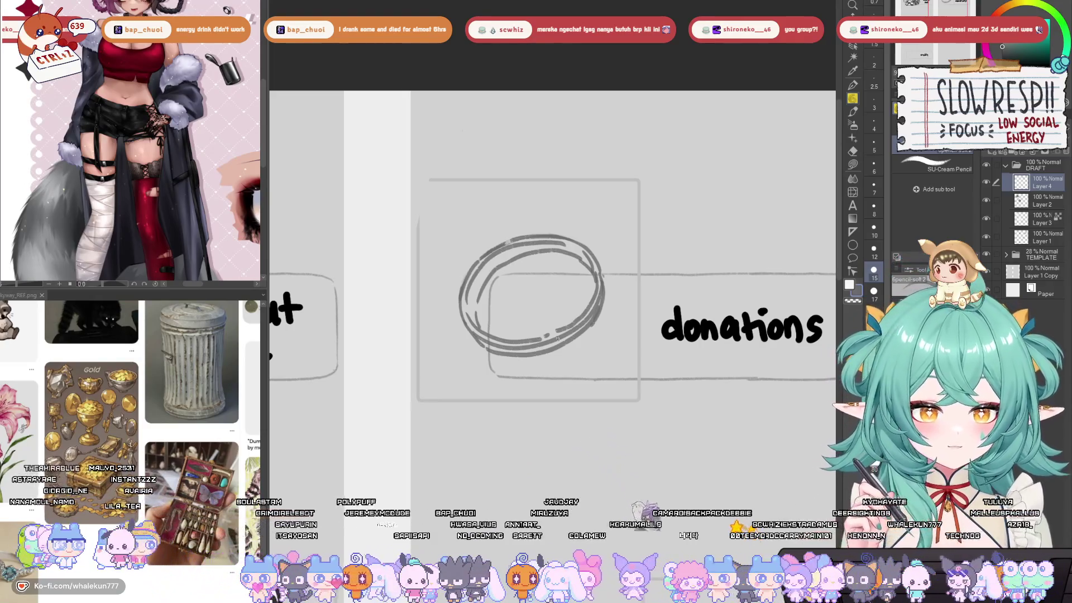
drag(558, 338, 509, 321)
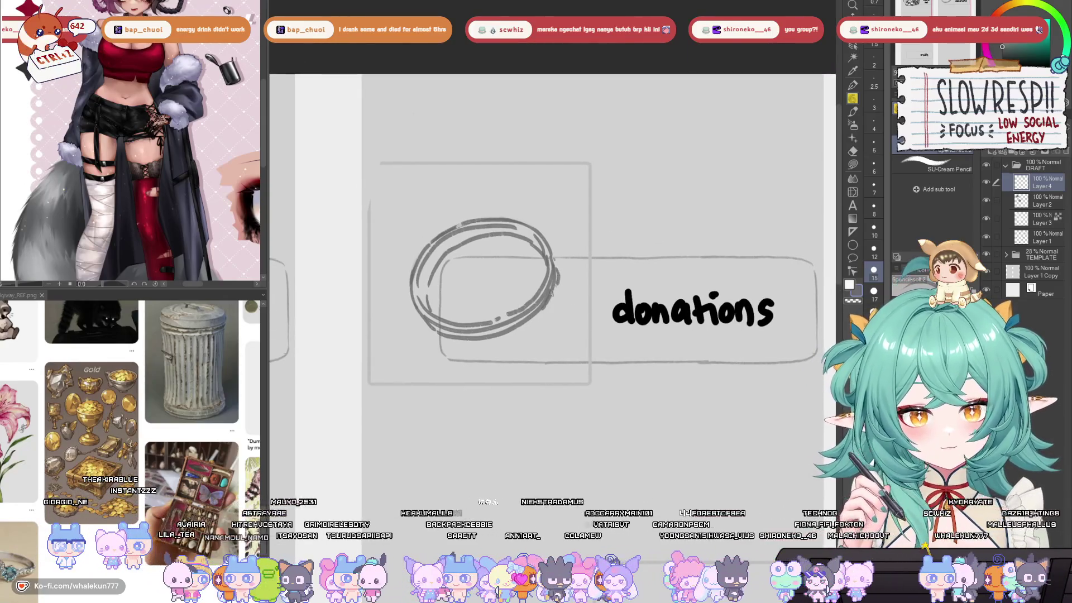
drag(547, 342, 545, 339)
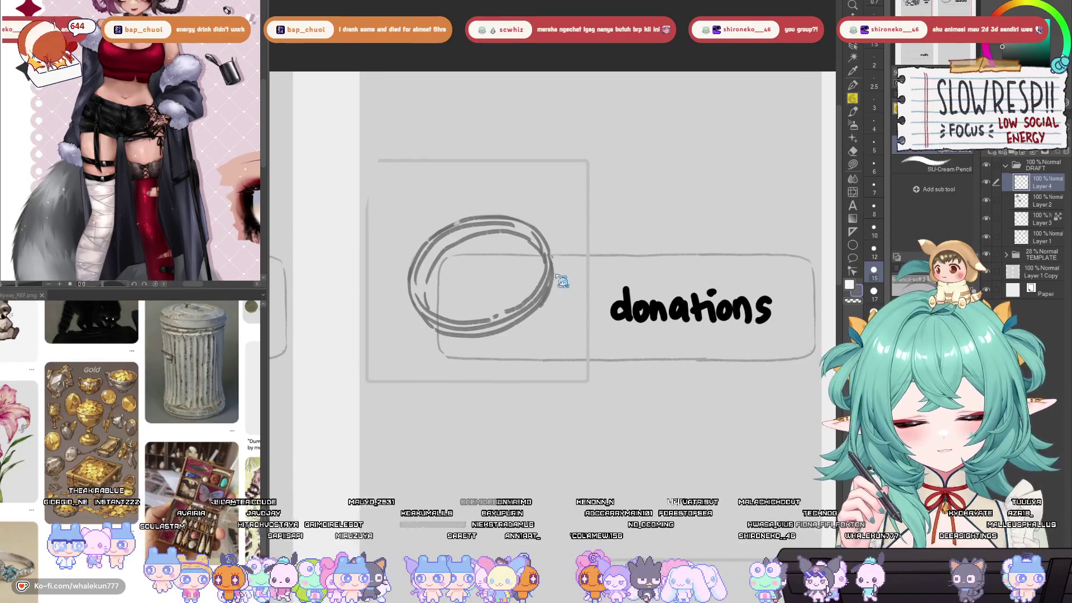
key(ctrl+z)
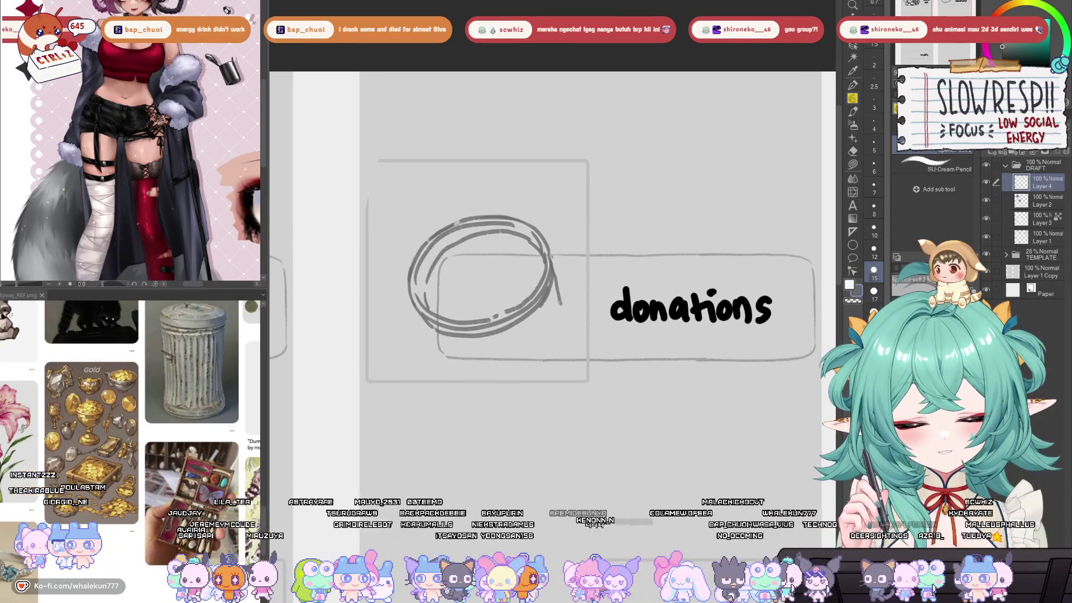
drag(582, 341, 585, 346)
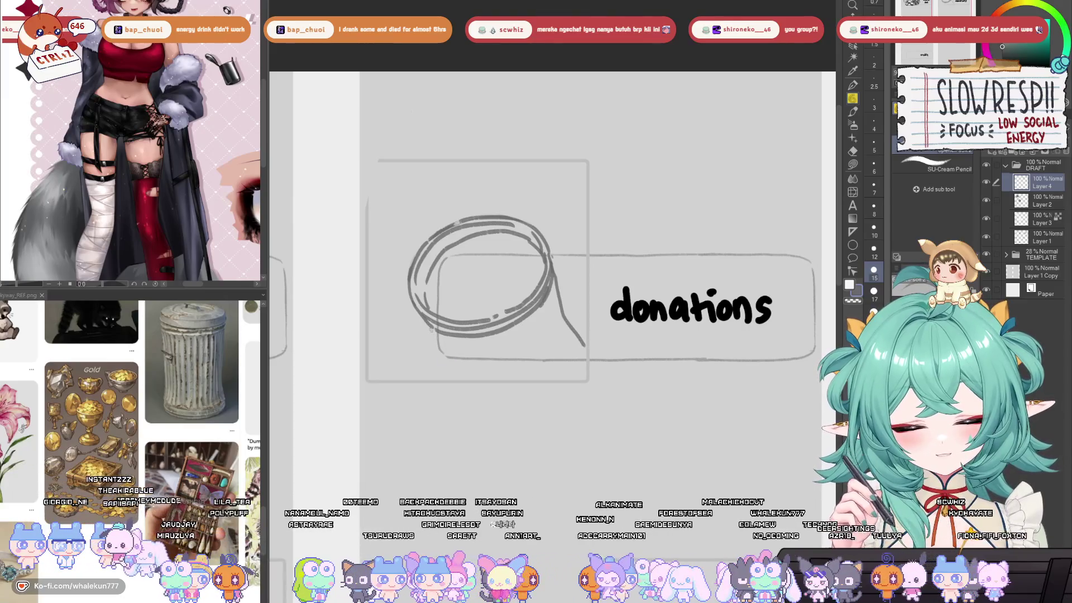
key(ctrl+z)
drag(433, 331, 476, 402)
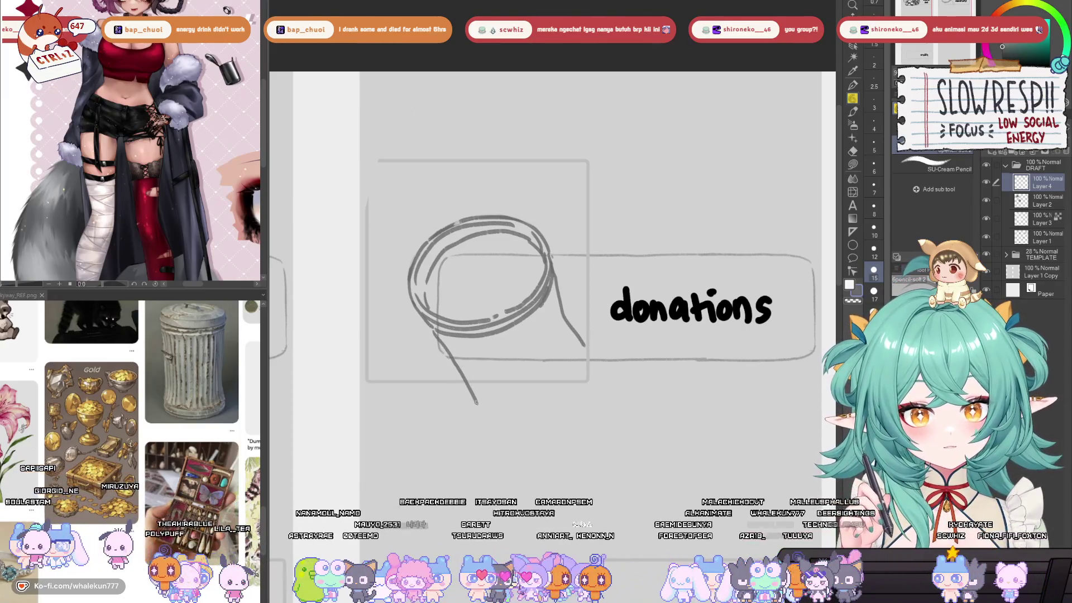
key(ctrl+z)
key(ctrl+z)
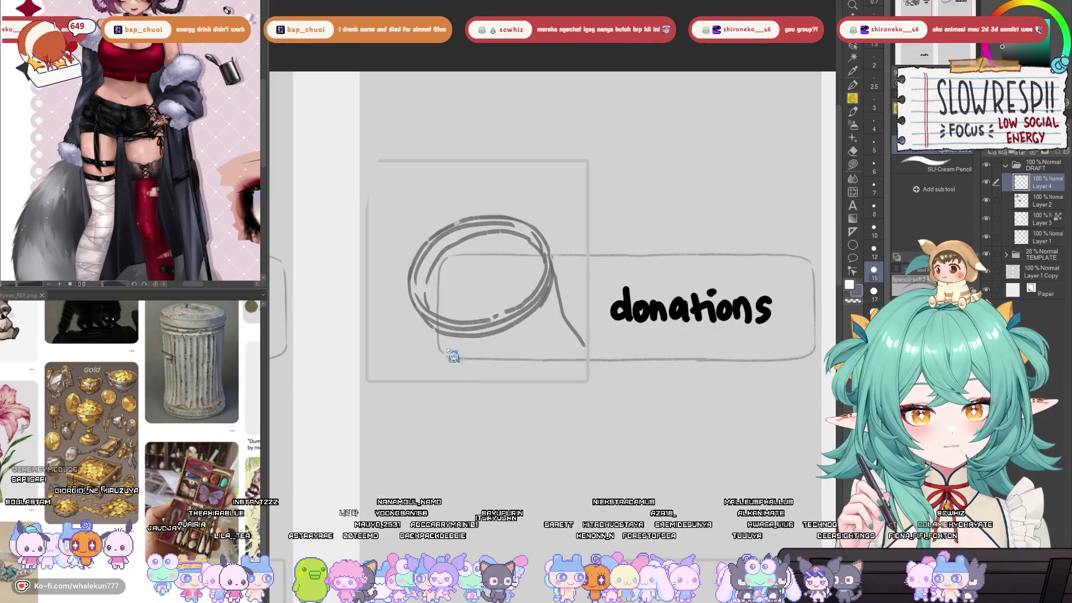
drag(439, 335, 446, 349)
key(ctrl+z)
key(ctrl+z)
key(ctrl+z)
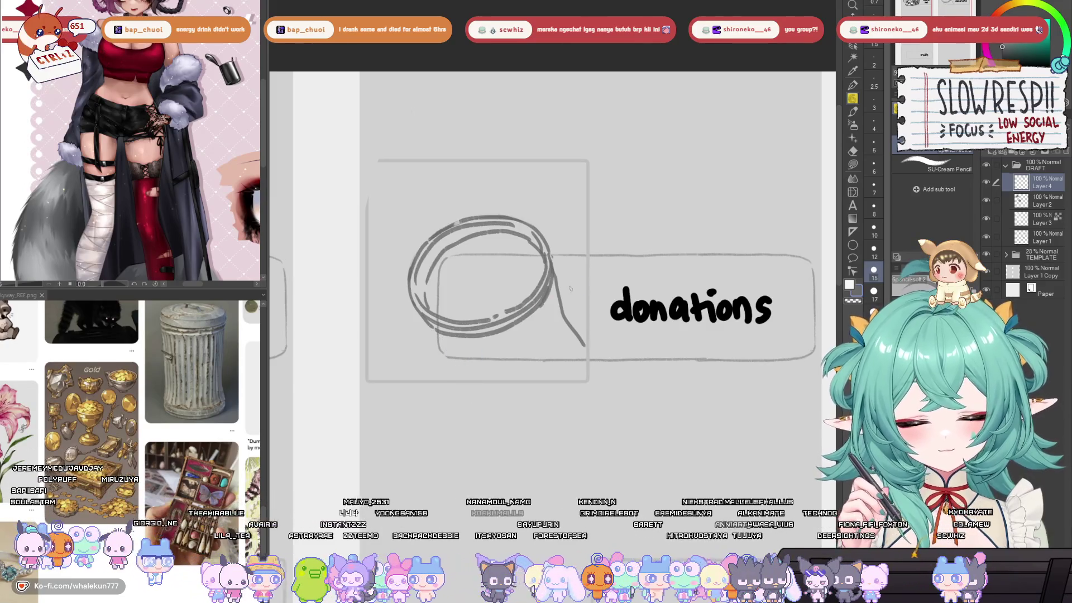
drag(552, 273, 565, 329)
key(ctrl+z)
drag(551, 264, 565, 318)
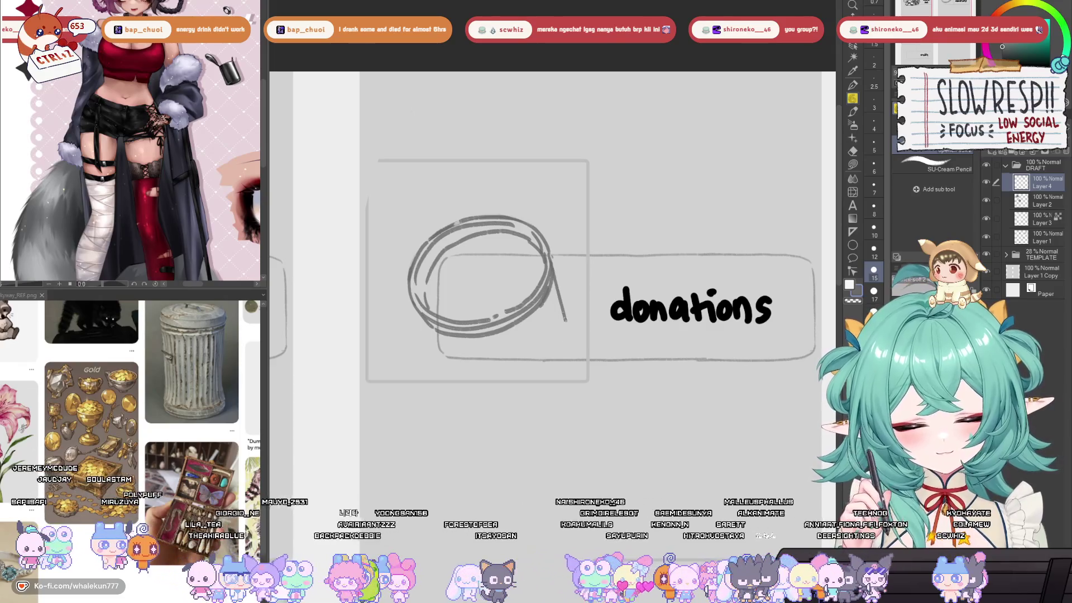
drag(574, 362, 549, 394)
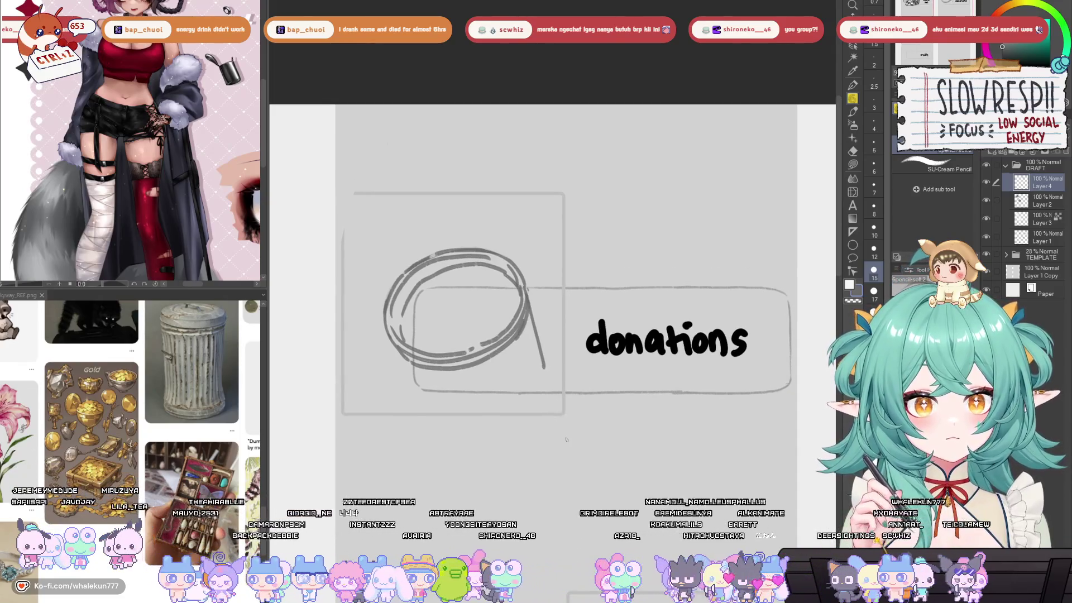
- Check the sketch mirrored and extend the jar's left side into a longer diagonal
key(h)
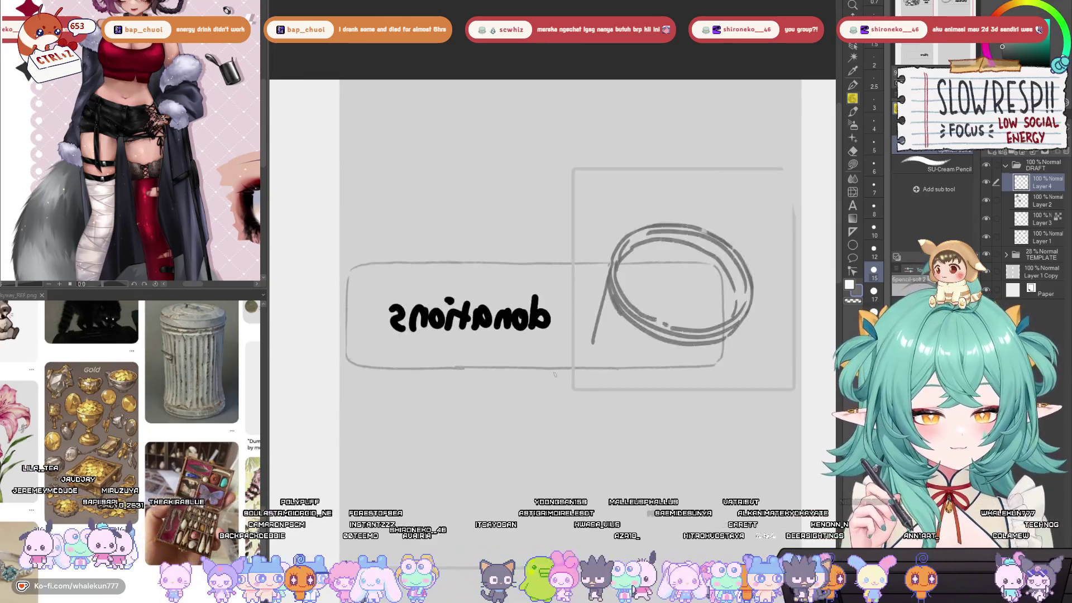
key(h)
drag(597, 370, 565, 346)
scroll(565, 346, down, 2)
scroll(490, 257, up, 3)
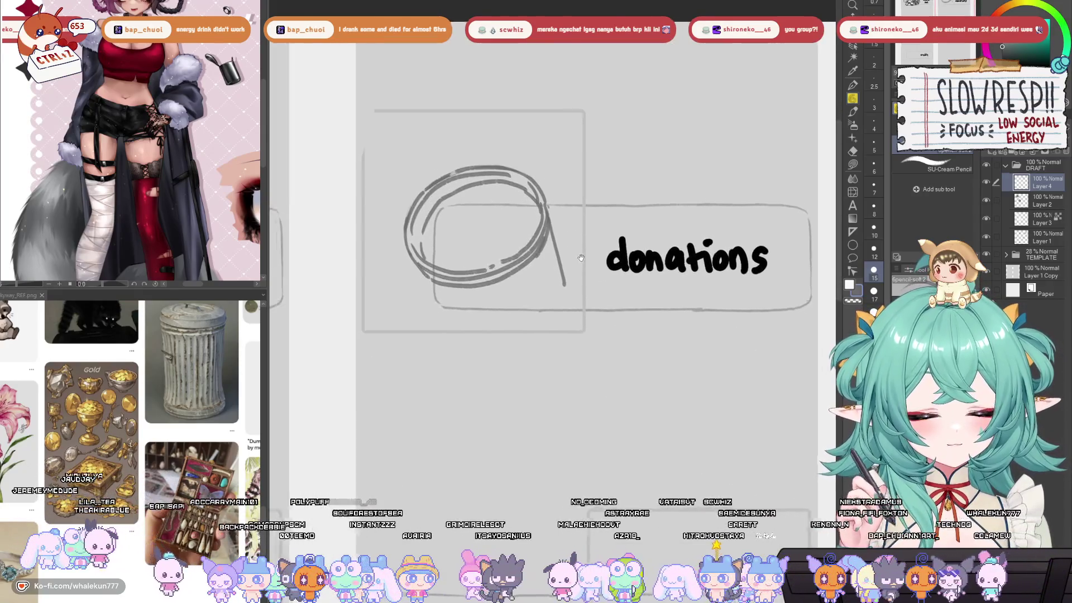
scroll(574, 241, up, 1)
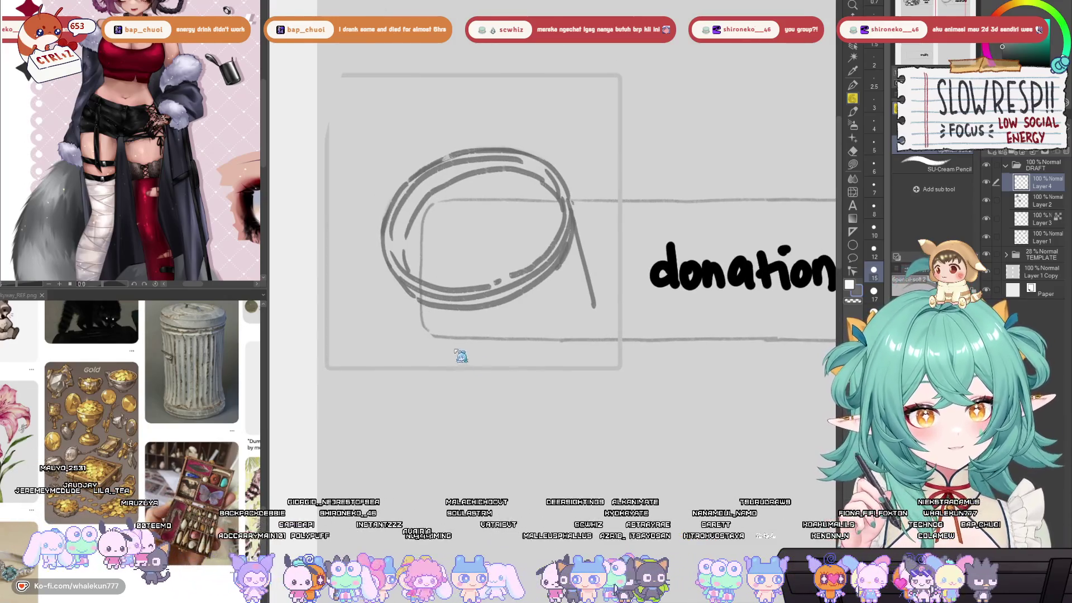
drag(420, 306, 482, 385)
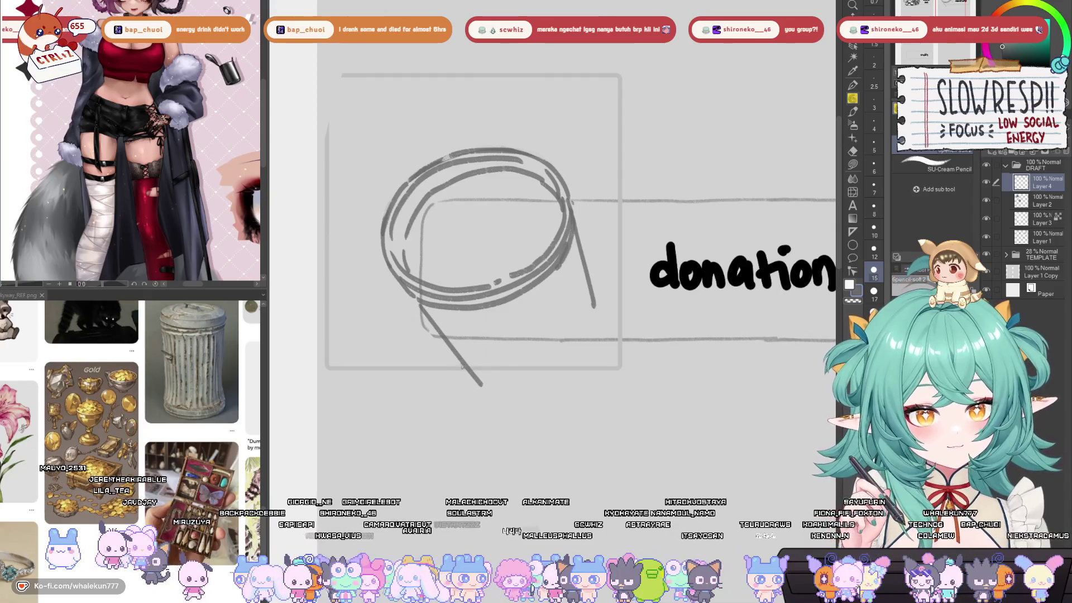
scroll(538, 394, up, 1)
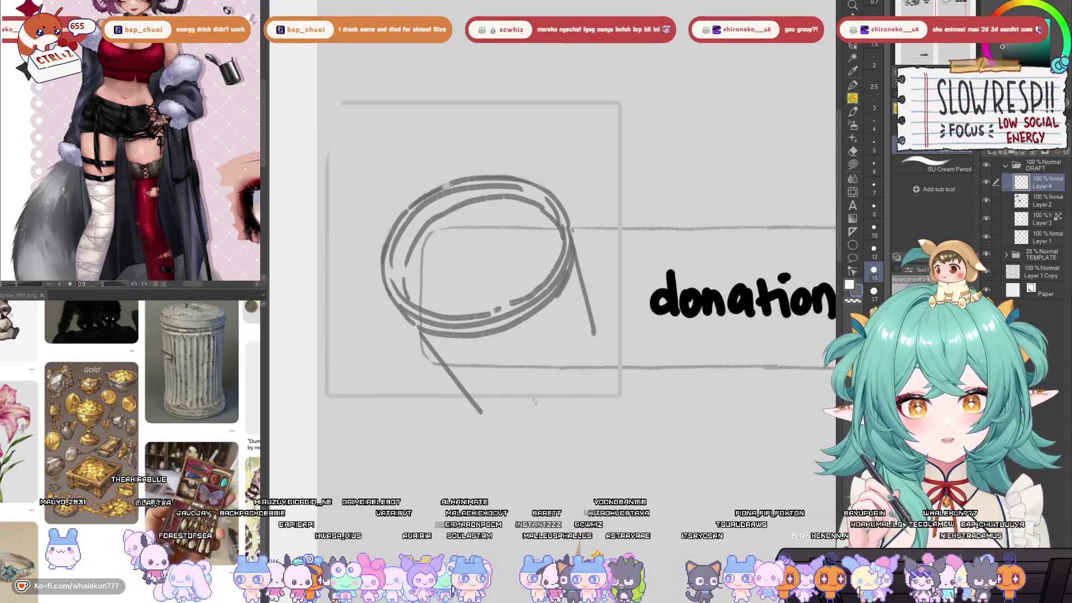
scroll(542, 430, up, 1)
mouse_move(593, 420)
mouse_down()
mouse_move(597, 396)
mouse_move(607, 398)
mouse_up()
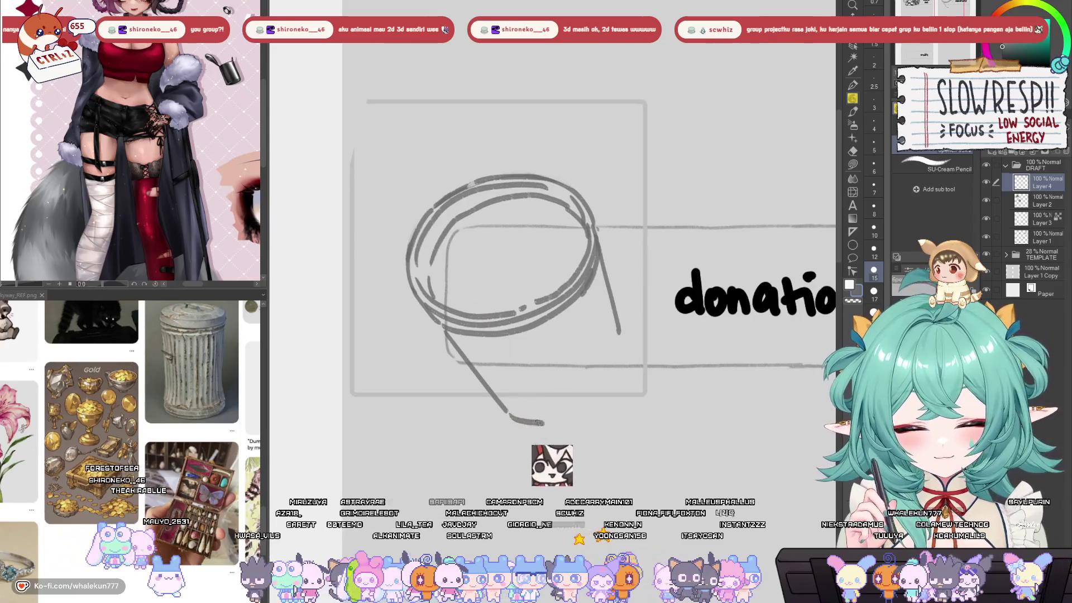
- Discard the curved base attempts and redraw the right and left side lines from the ring
key(ctrl+z)
mouse_move(507, 418)
mouse_down()
mouse_move(582, 410)
mouse_move(533, 416)
mouse_move(594, 400)
mouse_move(619, 353)
mouse_move(630, 356)
mouse_up()
key(ctrl+z)
mouse_move(613, 401)
mouse_down()
mouse_move(622, 368)
mouse_move(637, 362)
mouse_move(610, 388)
mouse_up()
key(ctrl+z)
key(h)
key(h)
key(ctrl+z)
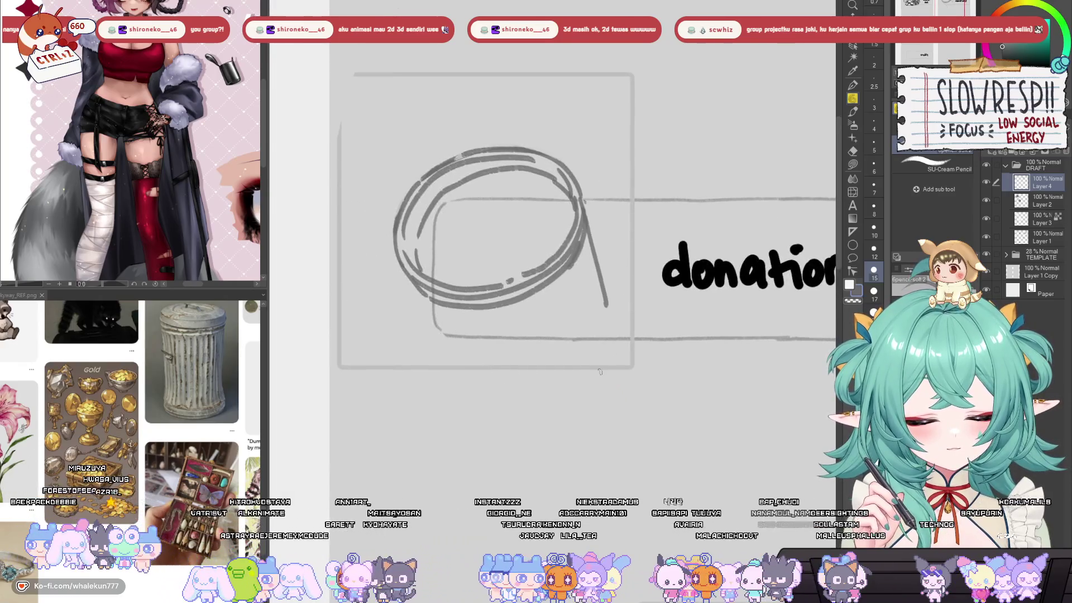
key(ctrl+z)
drag(584, 223, 628, 370)
mouse_move(427, 300)
mouse_down()
mouse_move(440, 297)
mouse_move(485, 390)
mouse_up()
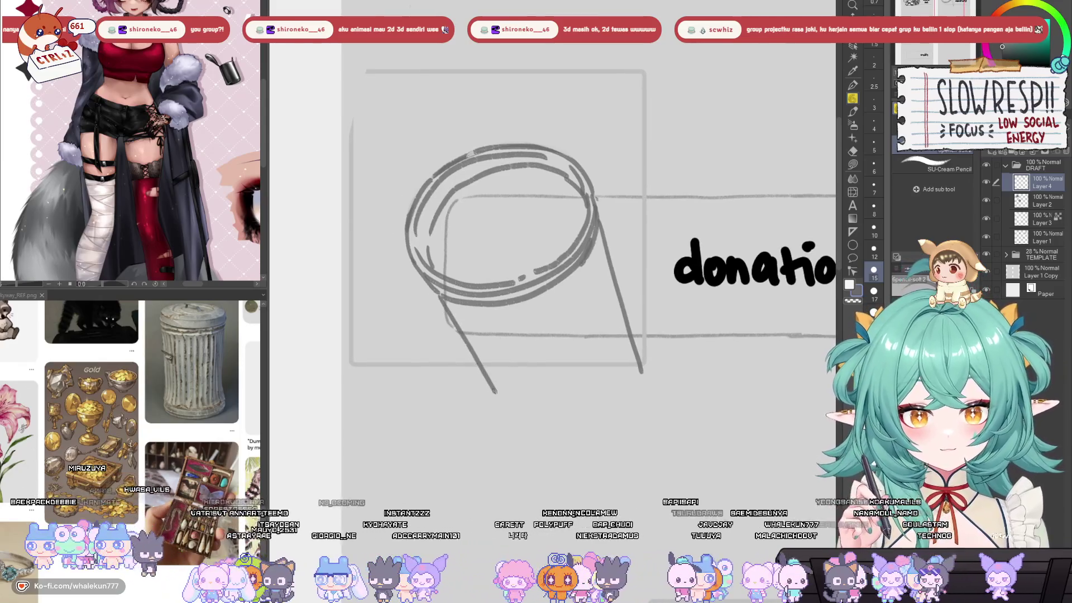
key(ctrl+z)
drag(441, 301, 485, 390)
key(ctrl+z)
key(ctrl+z)
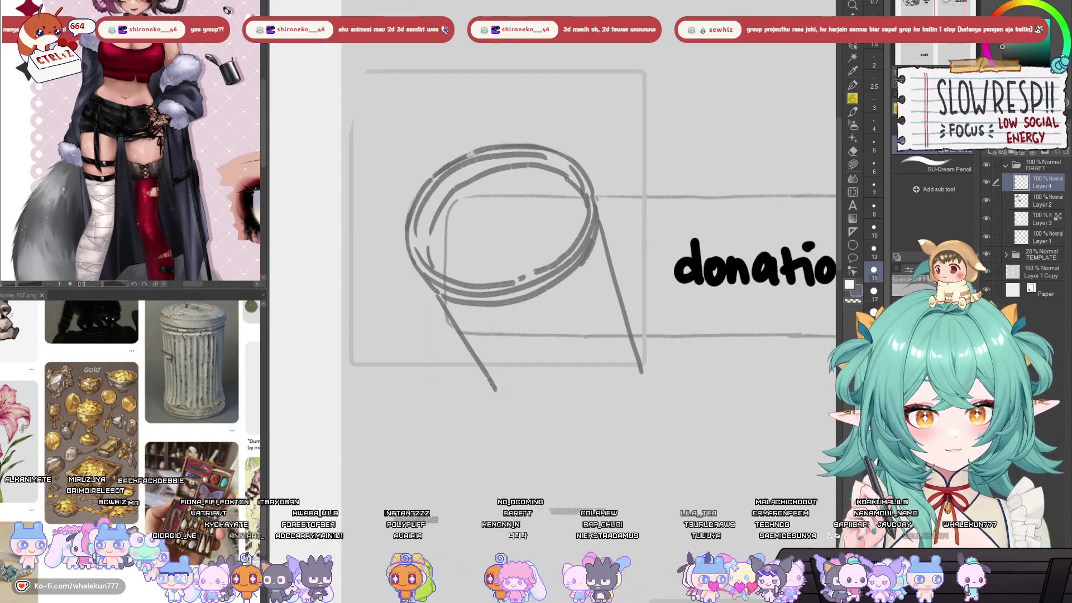
key(ctrl+z)
drag(438, 300, 488, 392)
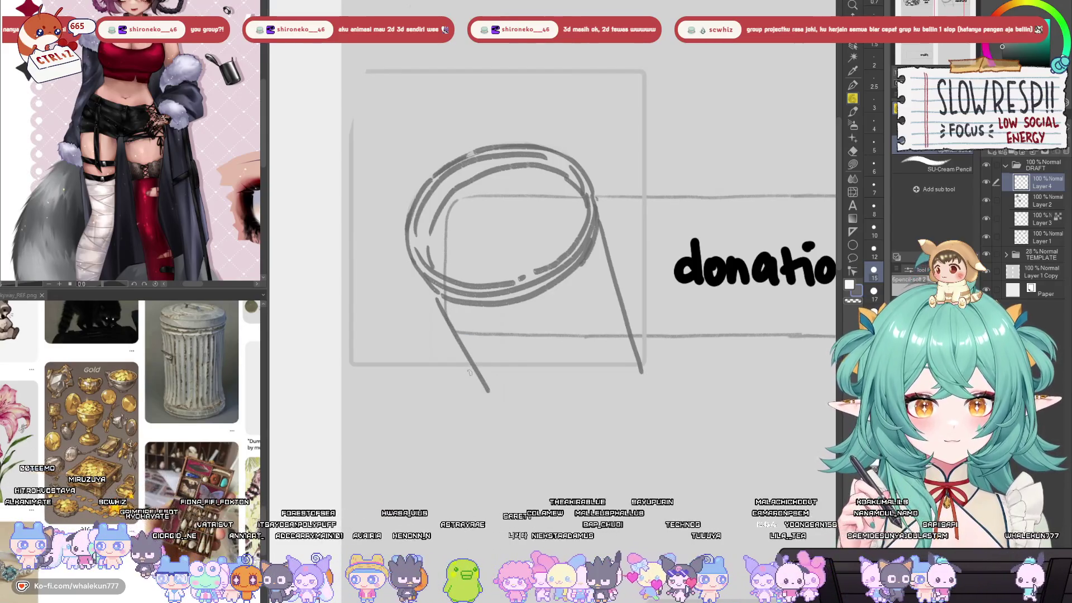
drag(577, 296, 582, 308)
- Recentre the jar and add a second parallel left side line for thickness
click(853, 178)
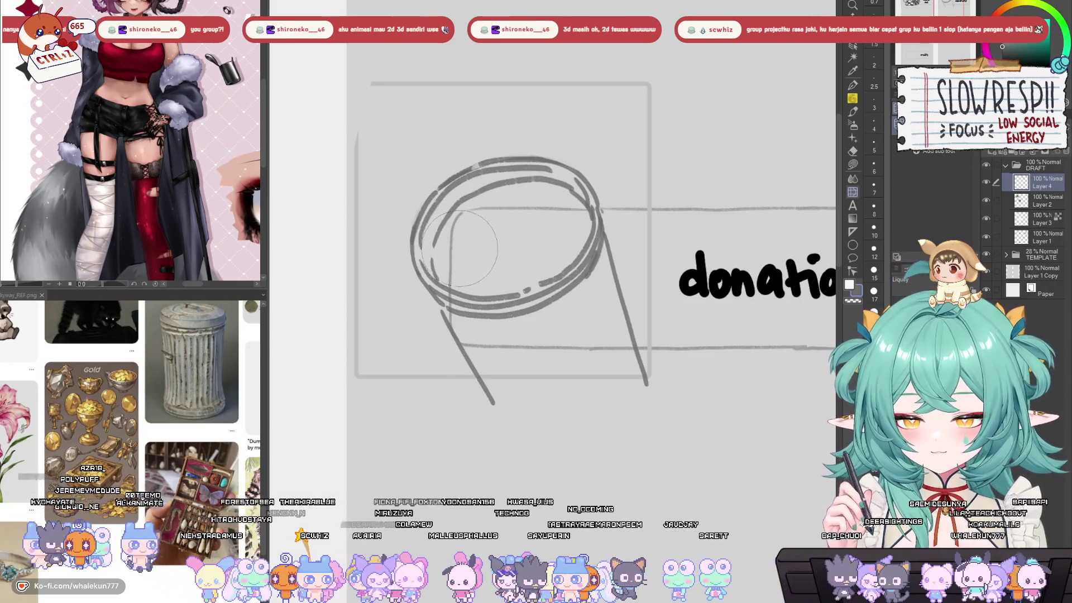
drag(496, 211, 527, 317)
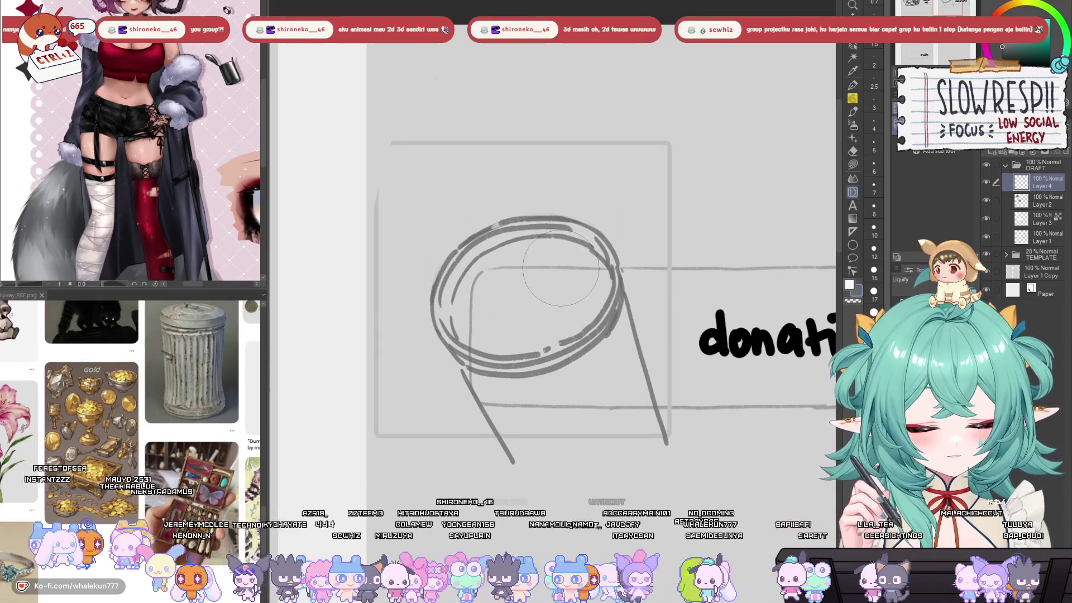
scroll(553, 298, down, 4)
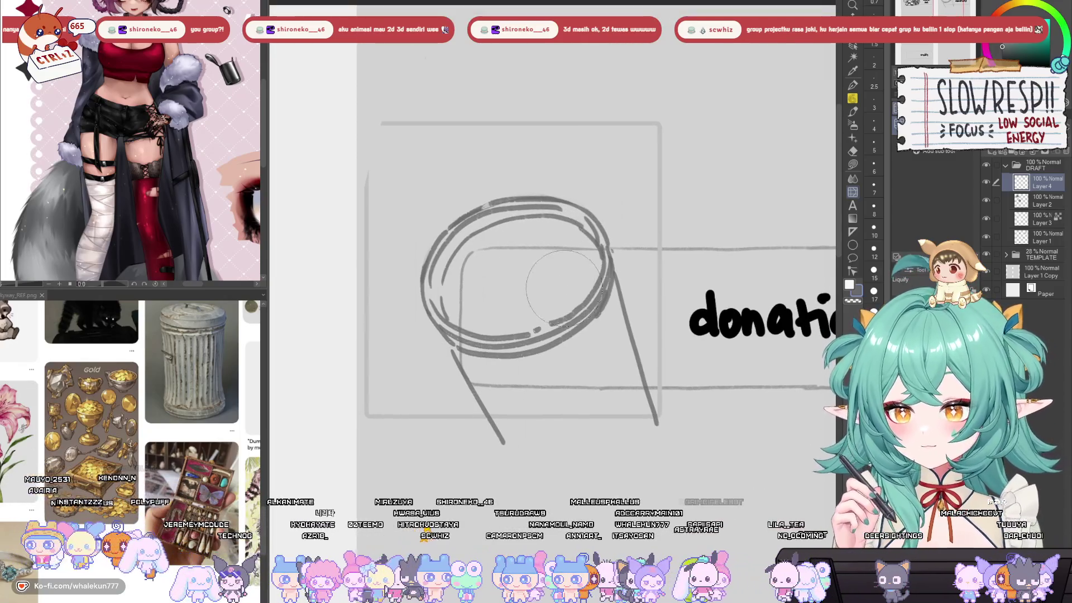
scroll(534, 324, up, 1)
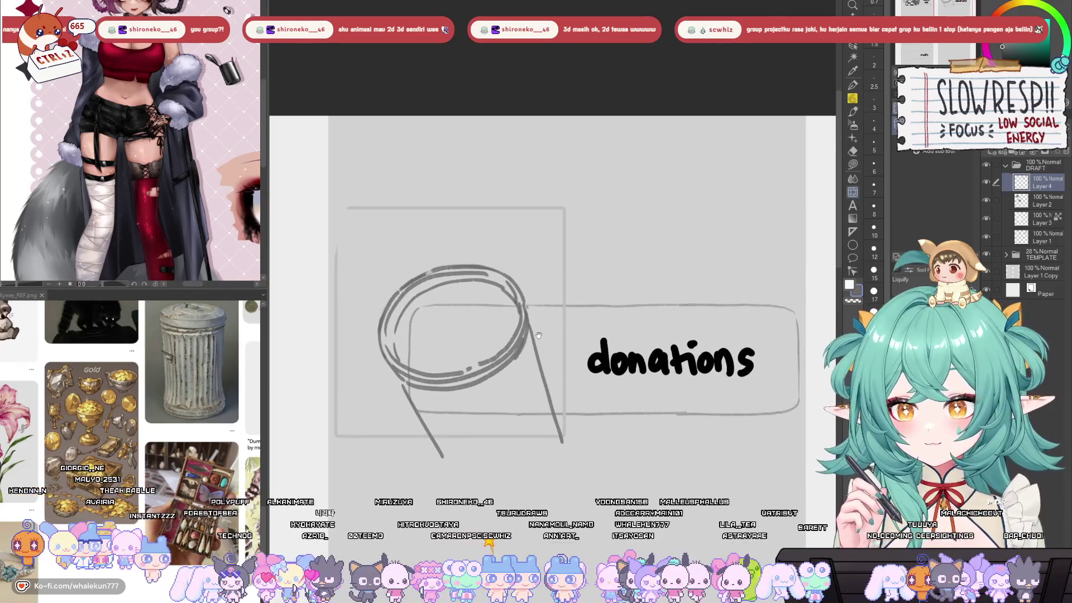
drag(546, 258, 572, 177)
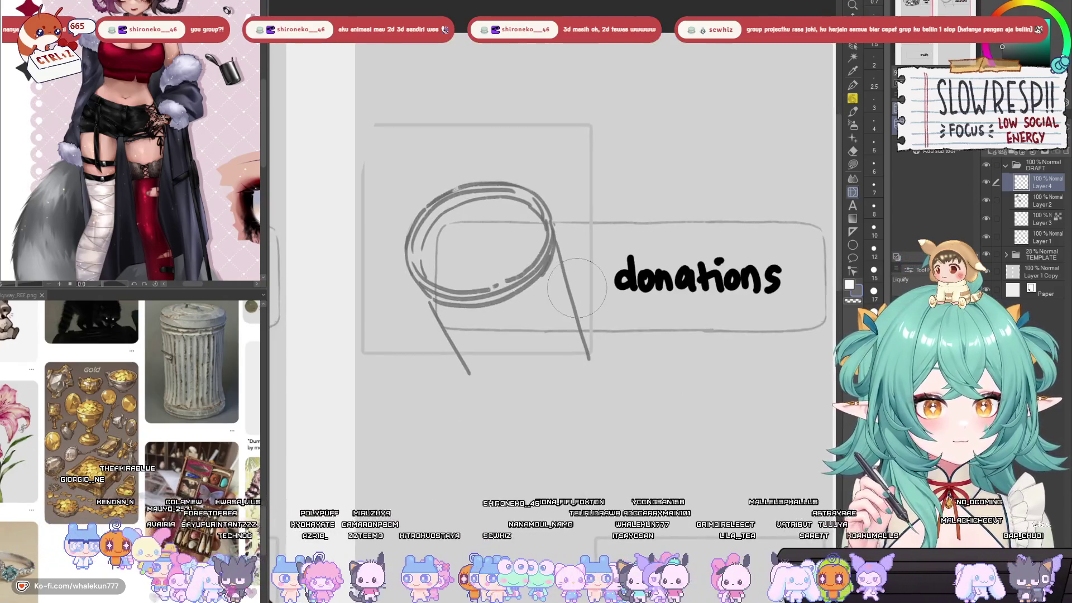
drag(636, 362, 631, 382)
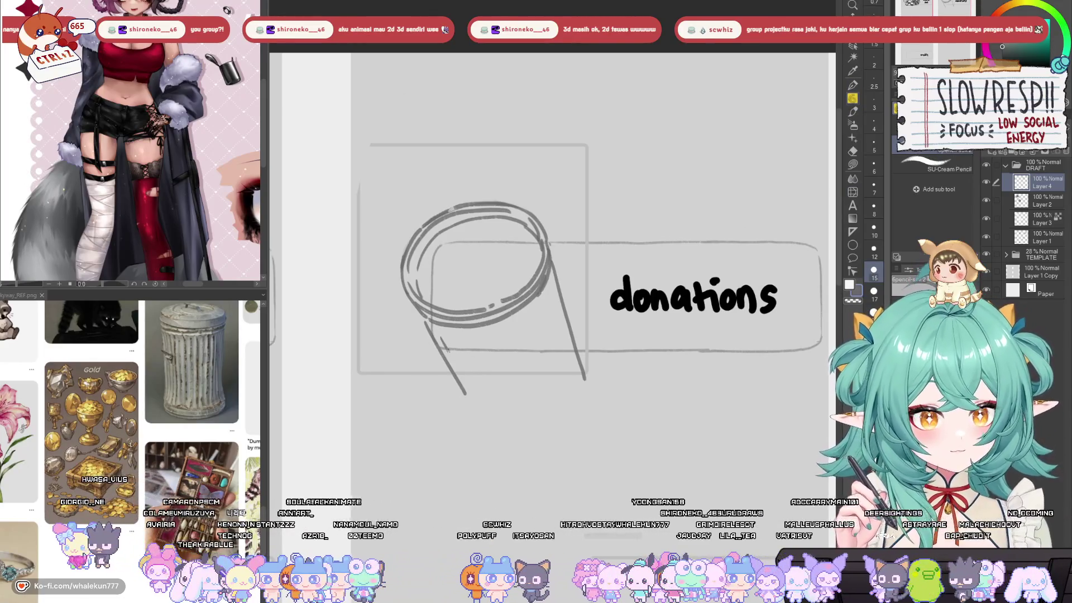
drag(442, 338, 481, 403)
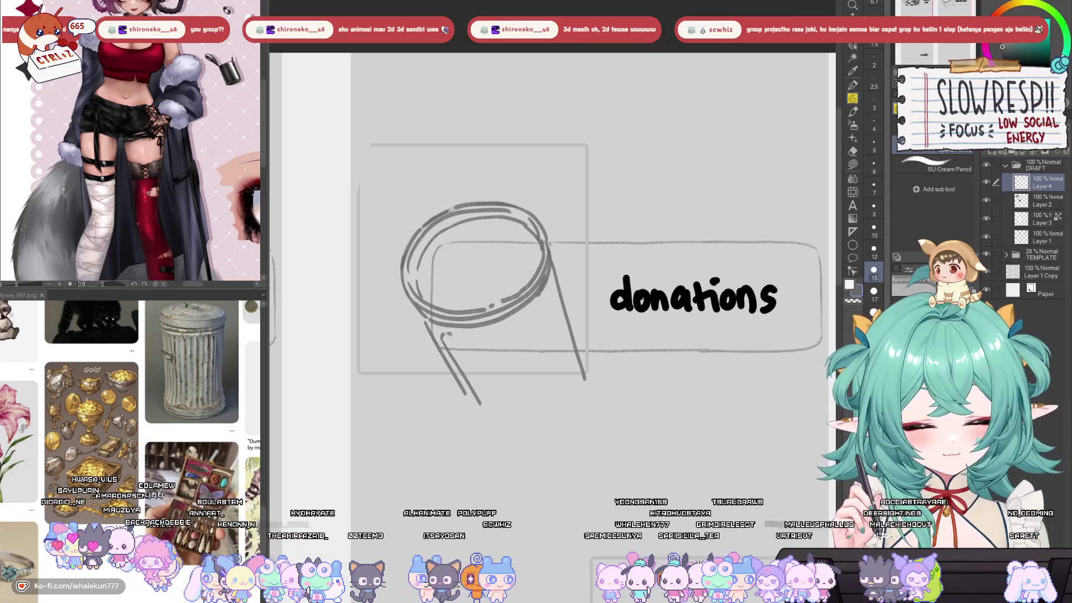
drag(448, 333, 484, 385)
key(ctrl+z)
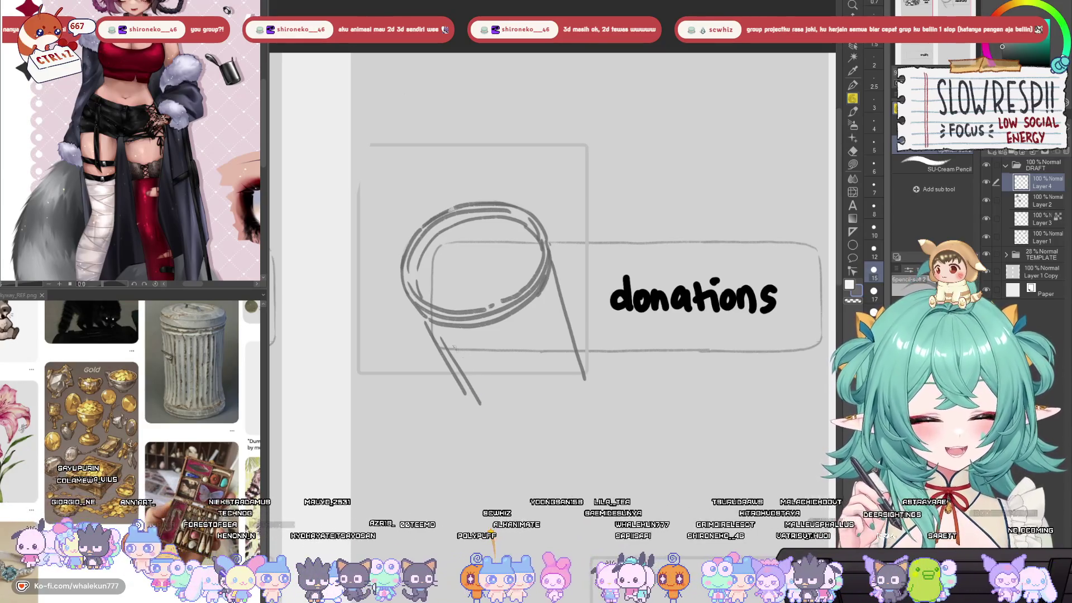
key(ctrl+z)
drag(439, 335, 476, 398)
drag(445, 334, 482, 388)
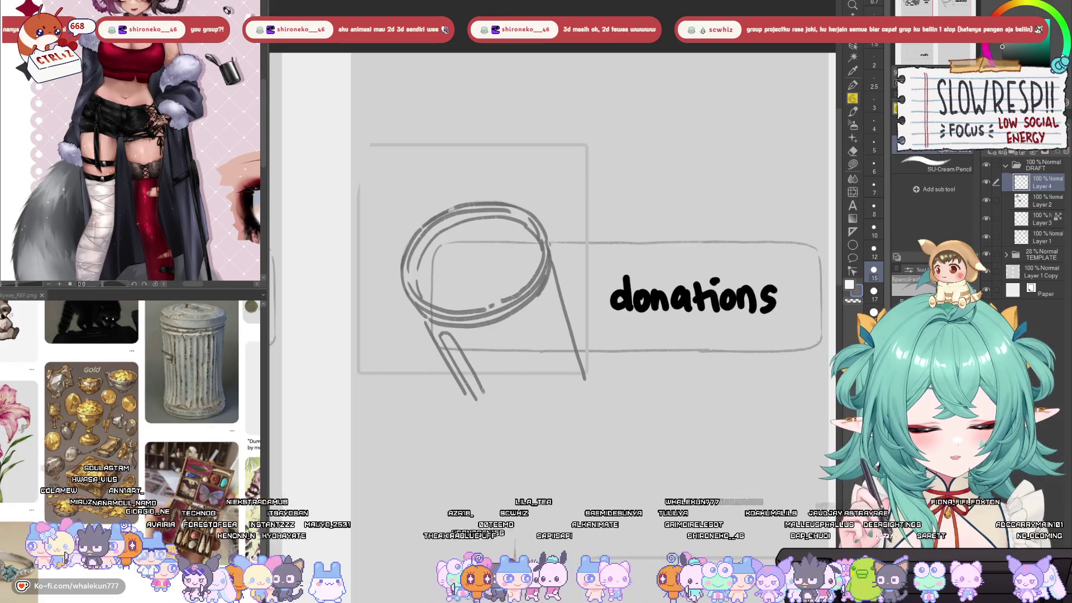
- Draw and darken the jar's inner right side line, discarding a misdrawn inner left stroke
drag(553, 295, 575, 384)
key(ctrl+z)
key(ctrl+z)
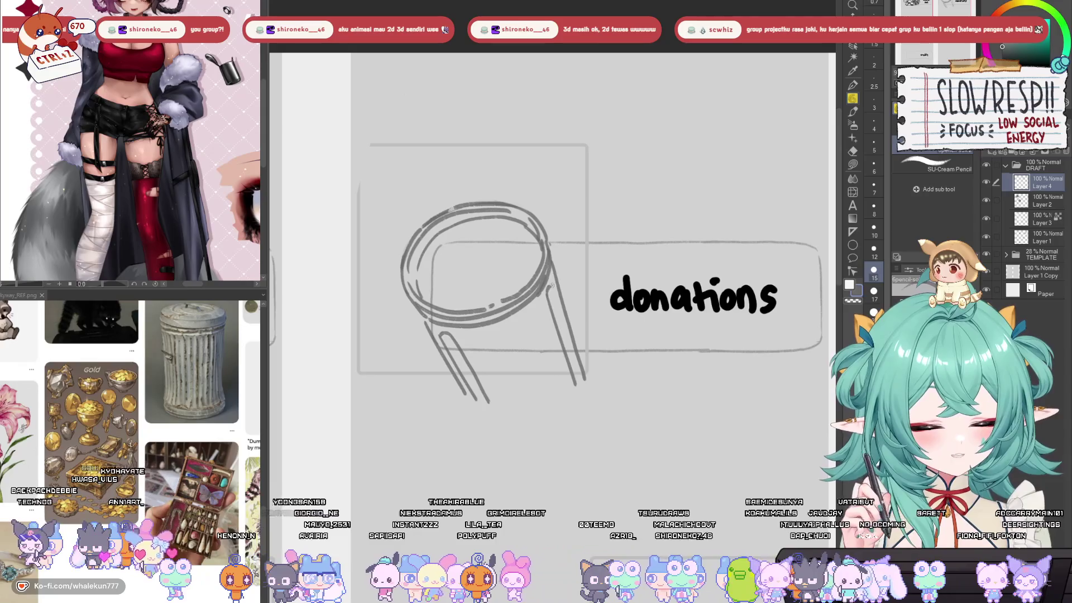
key(ctrl+z)
drag(555, 288, 582, 384)
drag(534, 347, 526, 352)
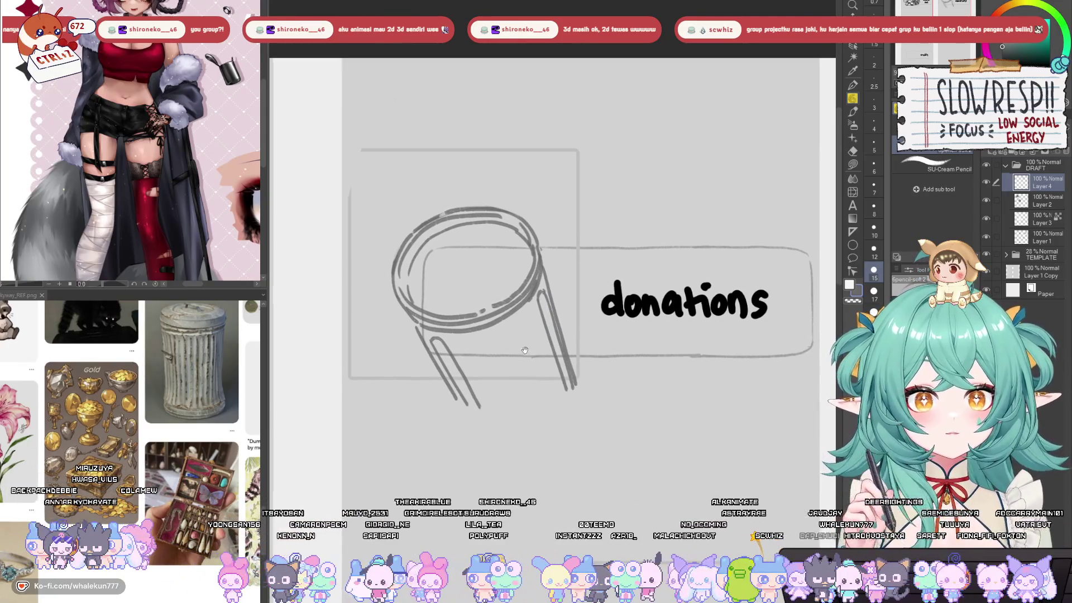
key(ctrl+z)
drag(546, 295, 560, 343)
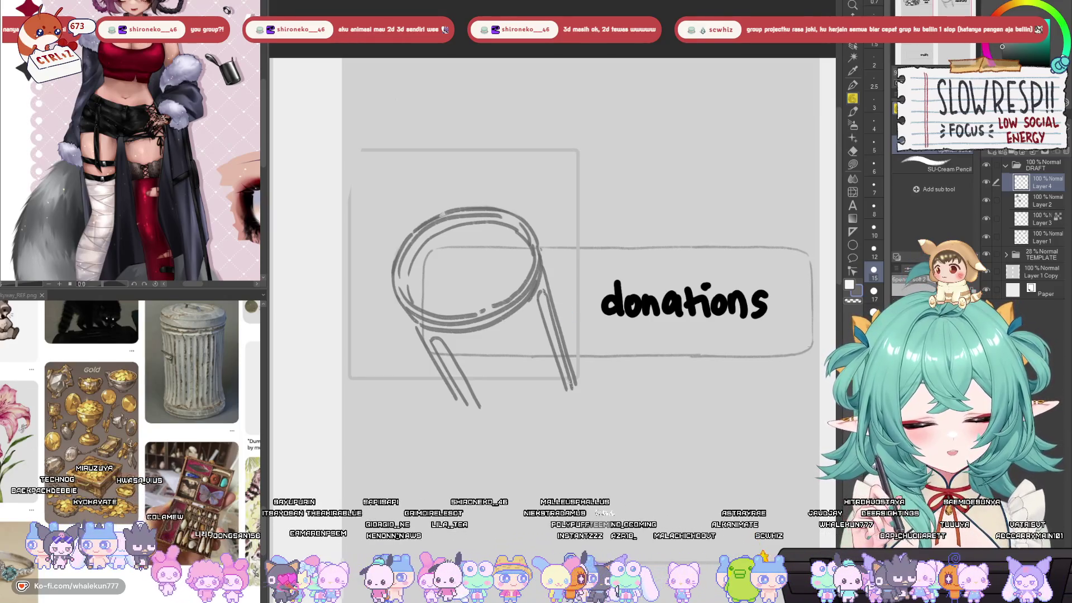
drag(539, 298, 568, 390)
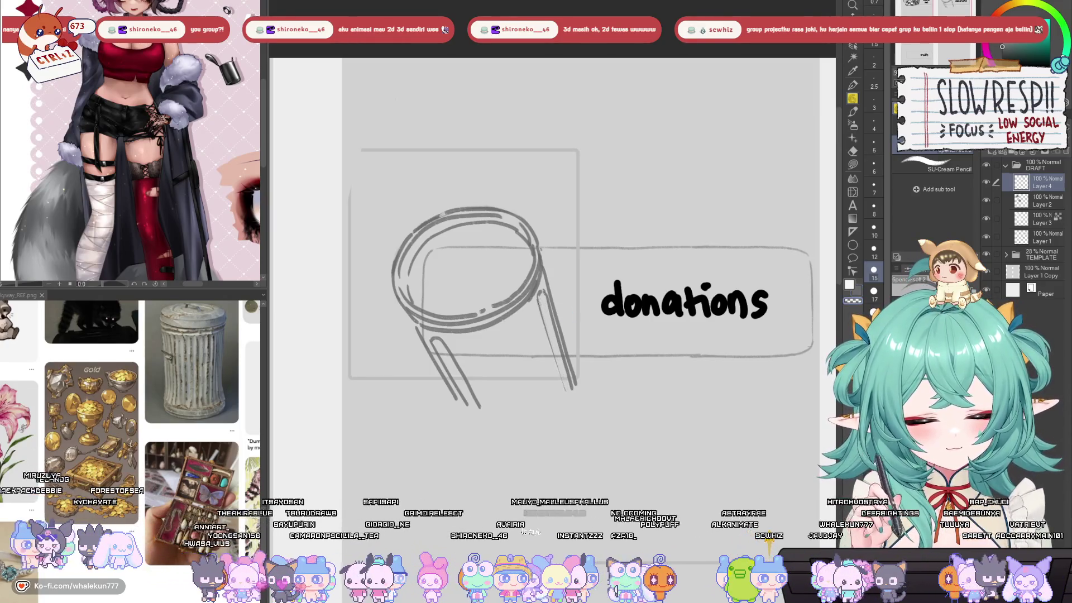
drag(537, 297, 557, 371)
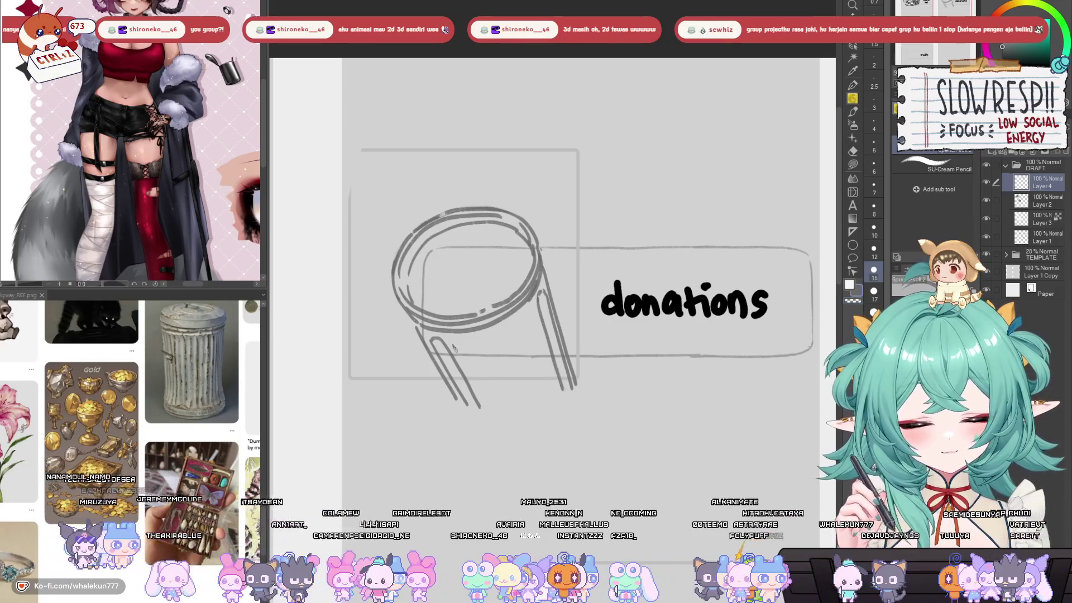
drag(454, 346, 481, 407)
key(ctrl+z)
- Add vertical rib lines down the jar body
mouse_move(453, 343)
mouse_down()
mouse_move(486, 408)
mouse_move(471, 342)
mouse_move(496, 408)
mouse_move(505, 398)
mouse_up()
drag(490, 337, 522, 403)
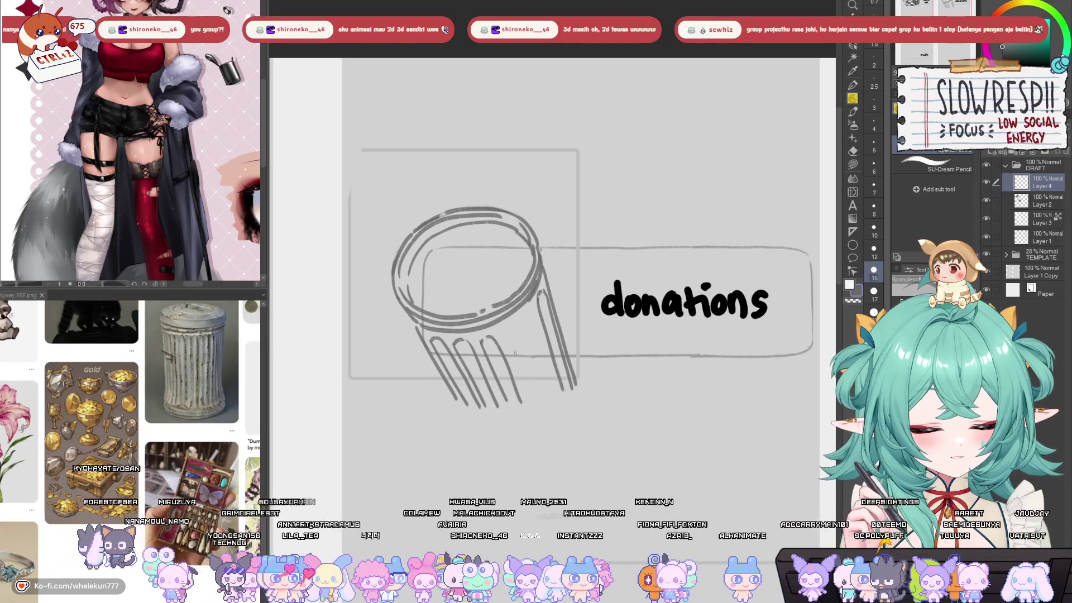
mouse_move(500, 332)
mouse_down()
mouse_move(525, 397)
mouse_move(543, 382)
mouse_up()
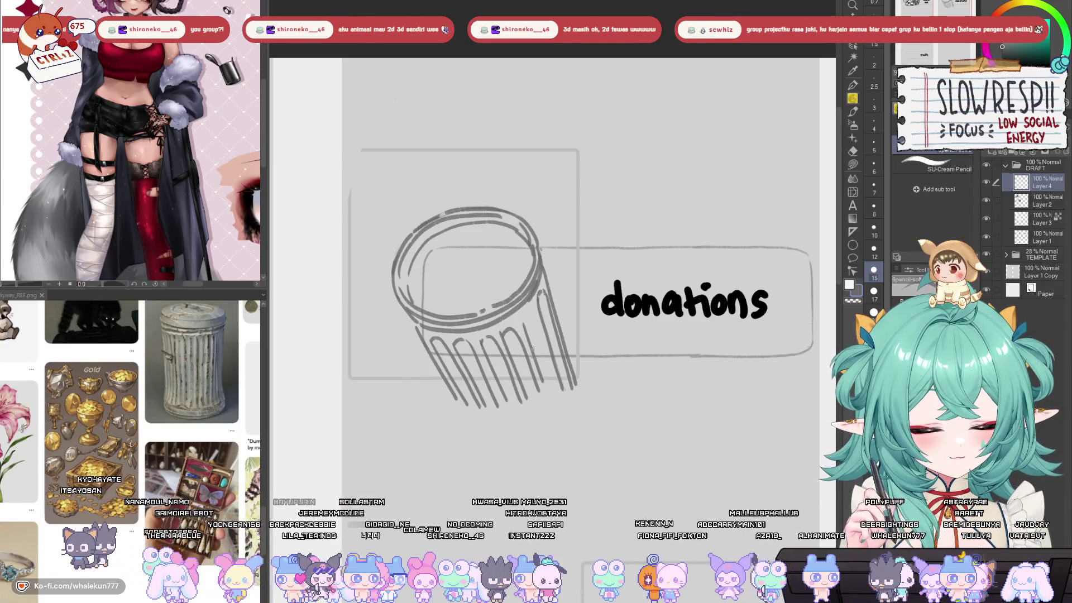
drag(554, 310, 562, 312)
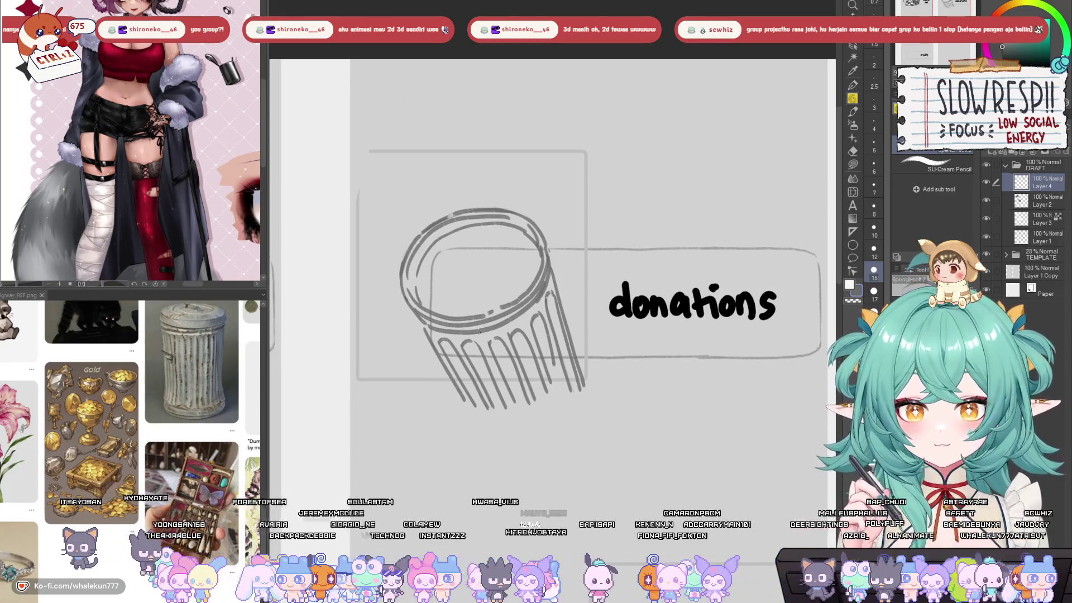
- Draw the jar's bottom rim line across the ribs, redoing it until it sits right
mouse_move(443, 360)
mouse_down()
mouse_move(487, 369)
mouse_move(554, 337)
mouse_up()
drag(438, 360, 528, 360)
key(ctrl+z)
drag(439, 359, 567, 356)
key(ctrl+z)
mouse_move(435, 346)
mouse_down()
mouse_move(453, 357)
mouse_move(564, 329)
mouse_up()
key(ctrl+z)
drag(436, 358, 569, 352)
- Erase the rib ends below the bottom rim and the bottom-right corner, then return to Pencil
key(e)
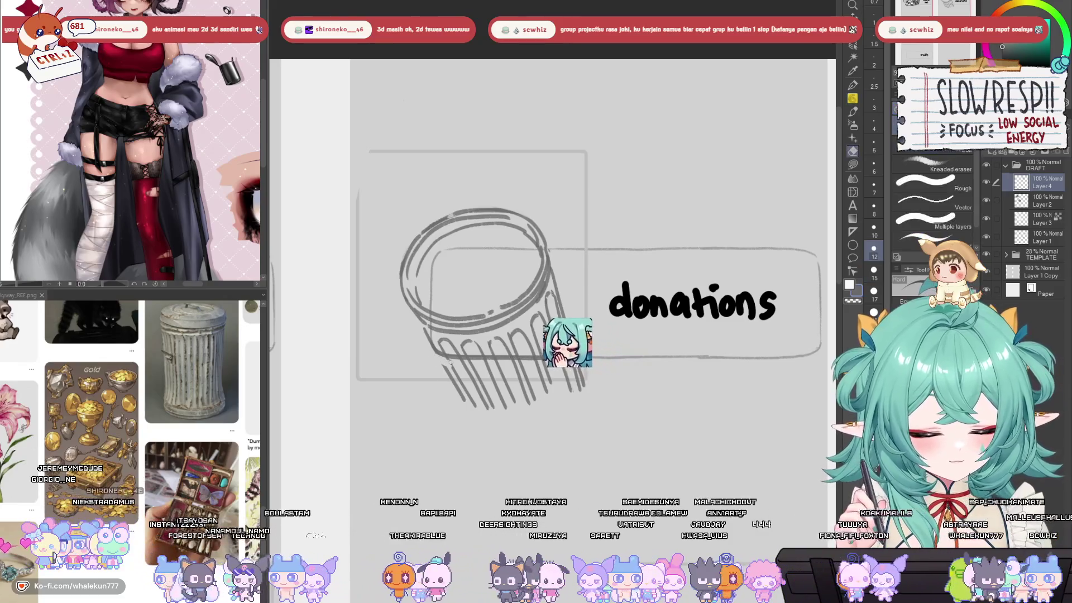
drag(468, 364, 568, 362)
mouse_move(465, 378)
mouse_down()
mouse_move(527, 381)
mouse_move(530, 399)
mouse_up()
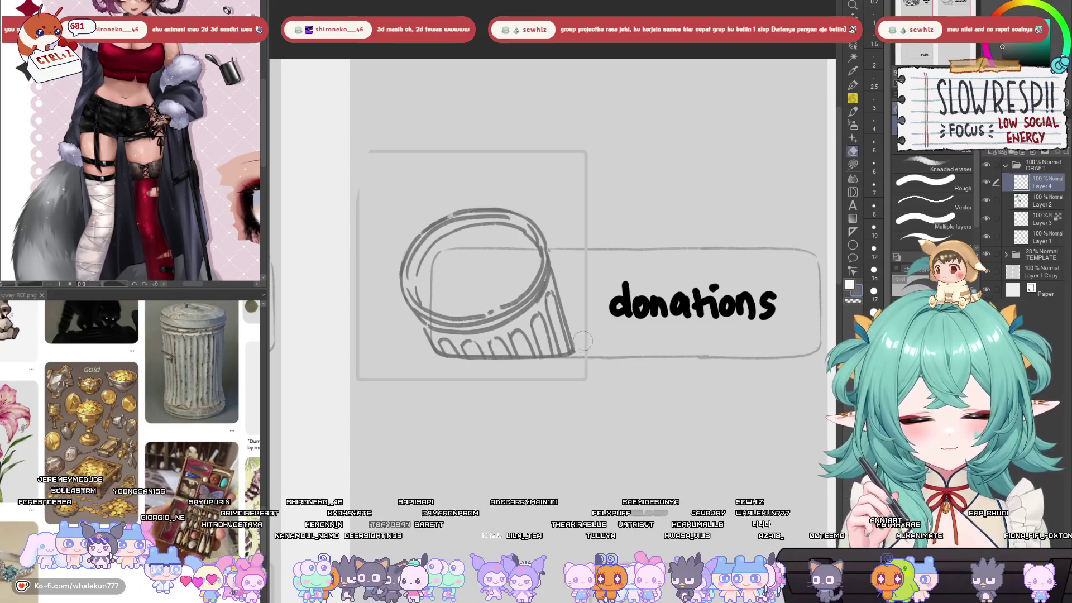
drag(582, 343, 551, 383)
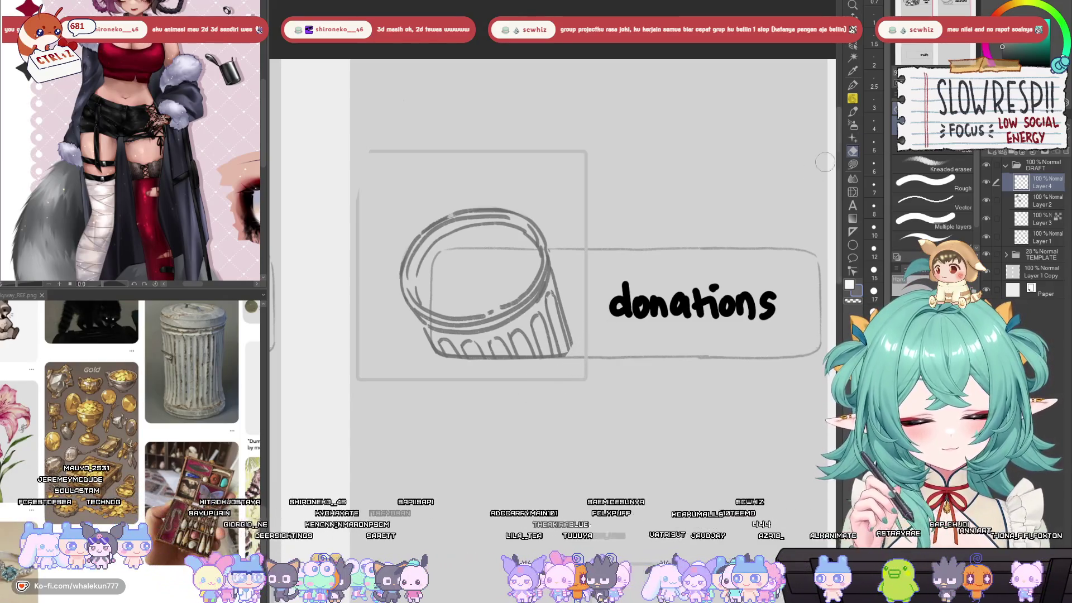
key(p)
drag(557, 319, 558, 333)
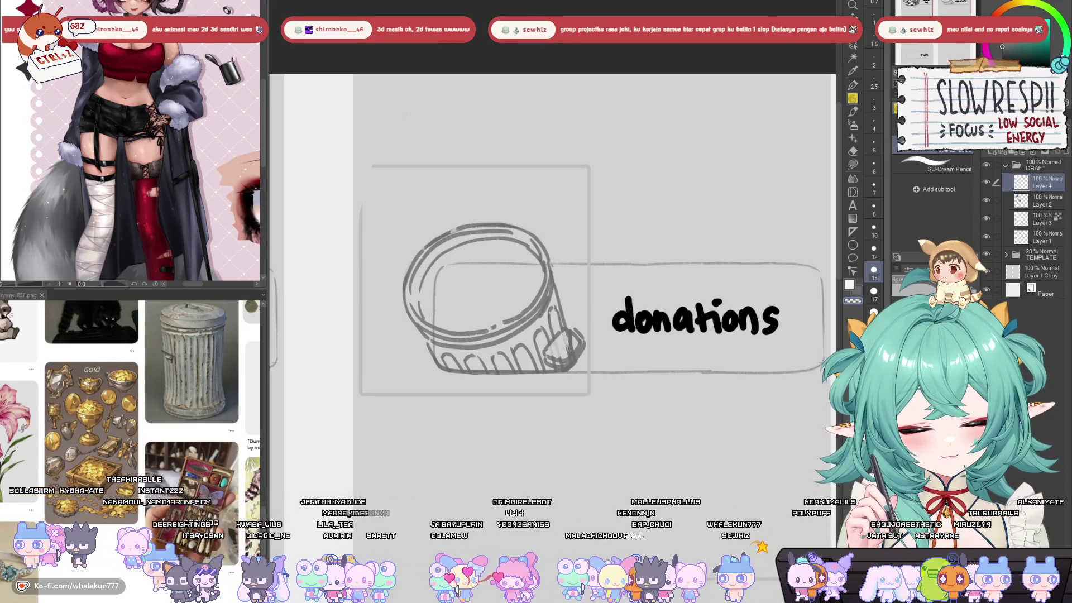
key(h)
key(h)
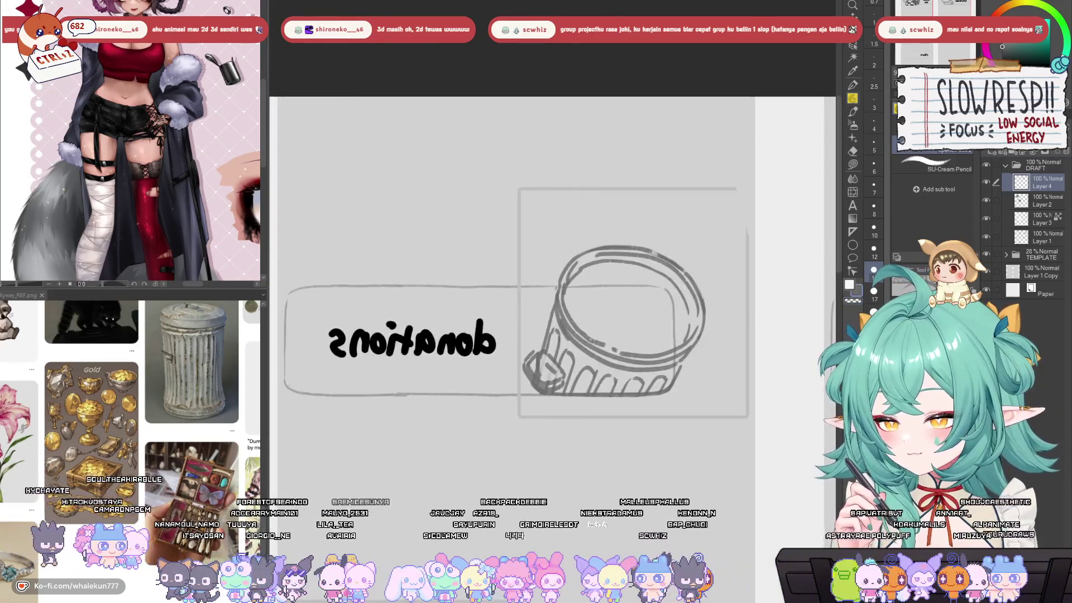
mouse_move(552, 384)
mouse_down()
mouse_move(556, 396)
mouse_move(526, 387)
mouse_up()
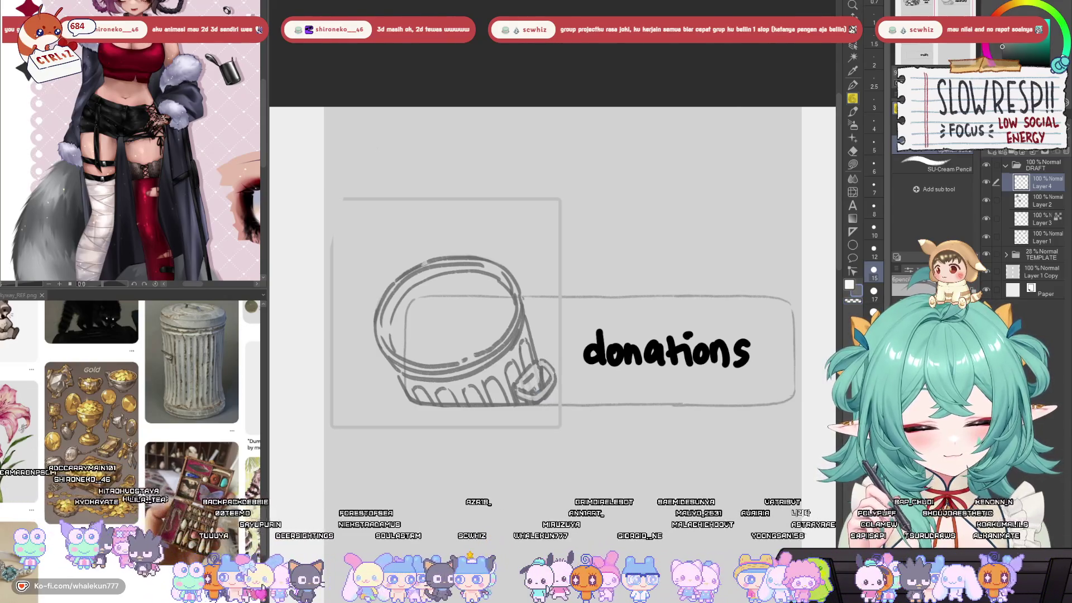
mouse_move(533, 392)
mouse_down()
mouse_move(543, 432)
mouse_move(564, 386)
mouse_move(593, 398)
mouse_move(501, 413)
mouse_up()
key(h)
key(h)
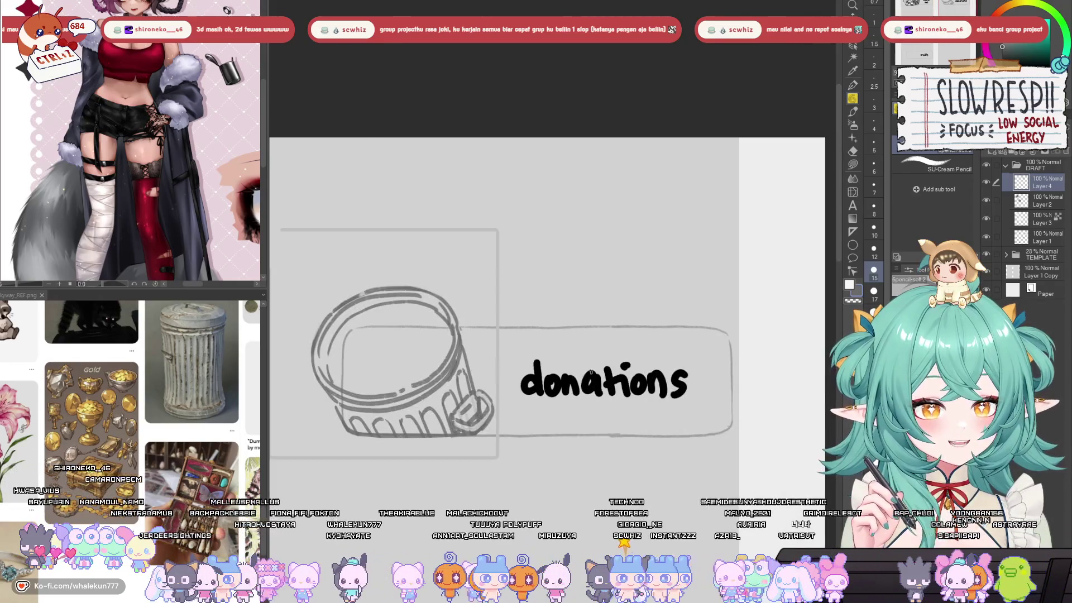
key(h)
drag(590, 386, 541, 372)
drag(608, 369, 600, 379)
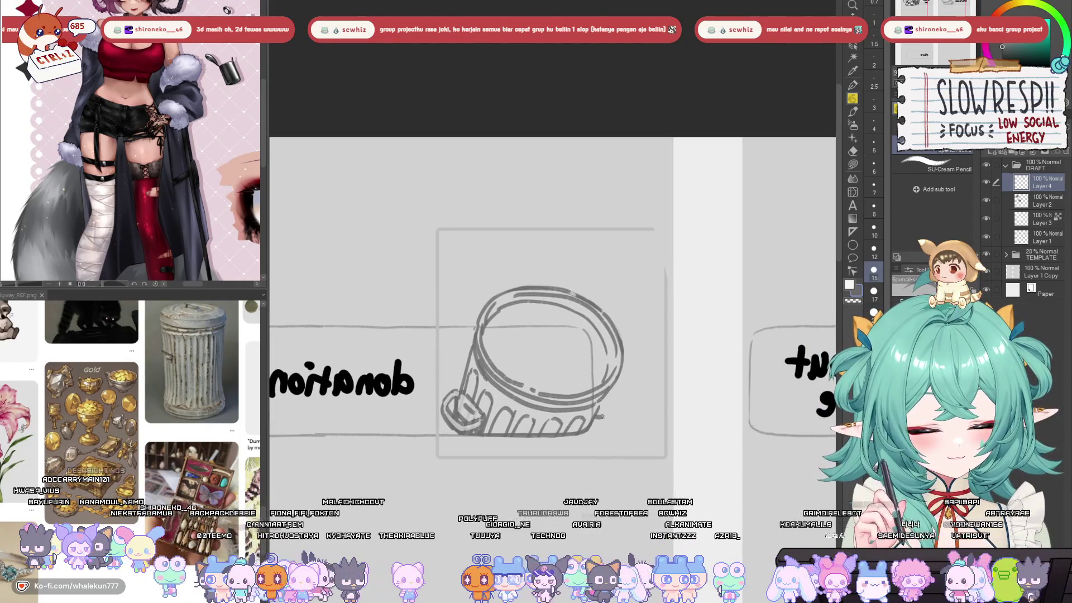
key(h)
drag(550, 422, 590, 393)
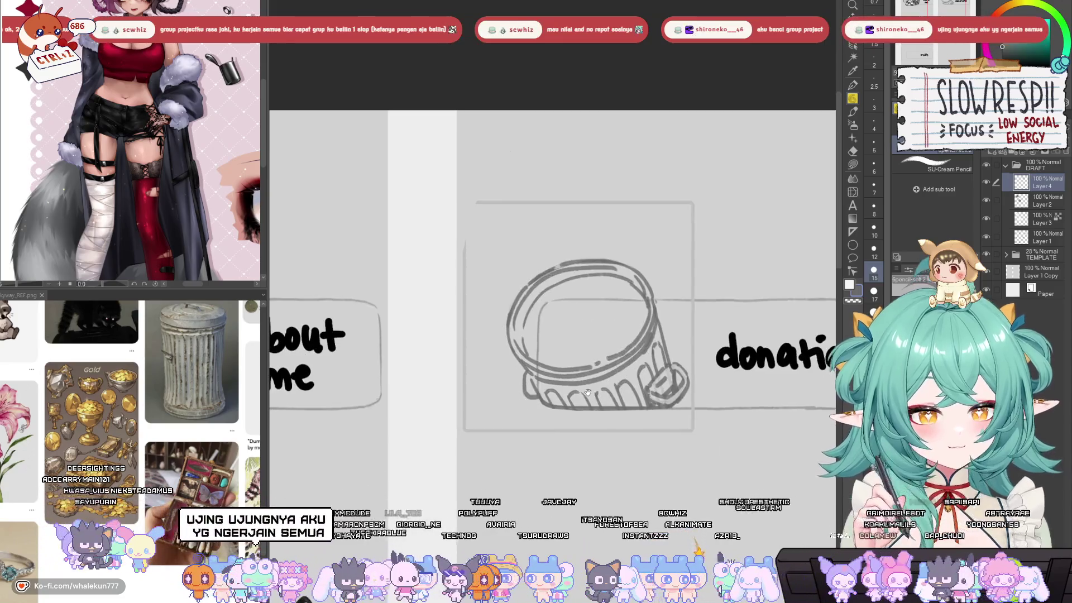
drag(484, 388, 526, 398)
- Mirror the canvas view back and forth to check the jar sketch against the layout
key(h)
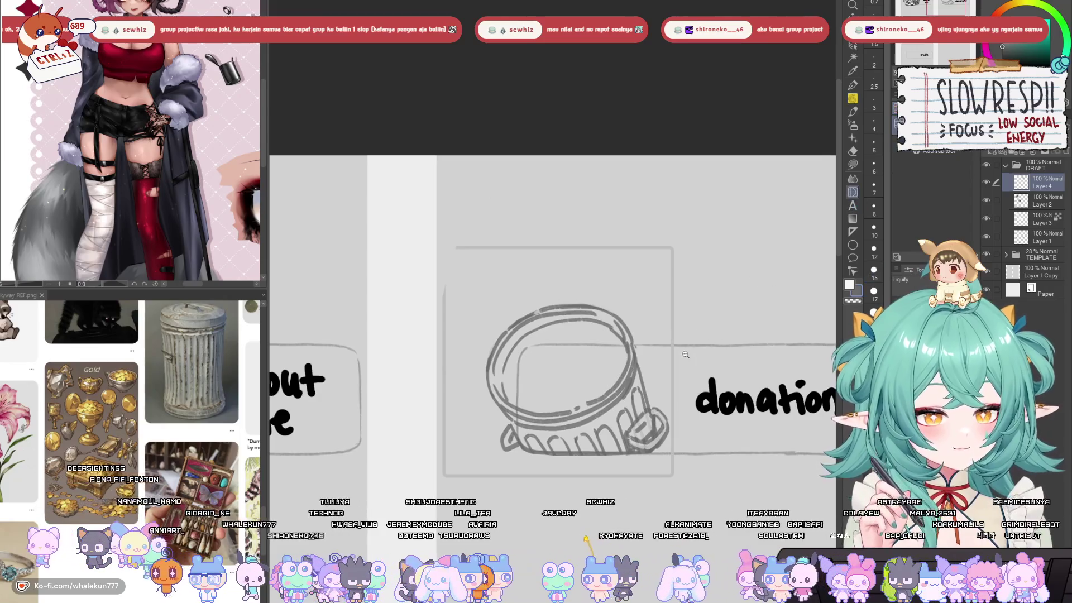
drag(686, 355, 587, 366)
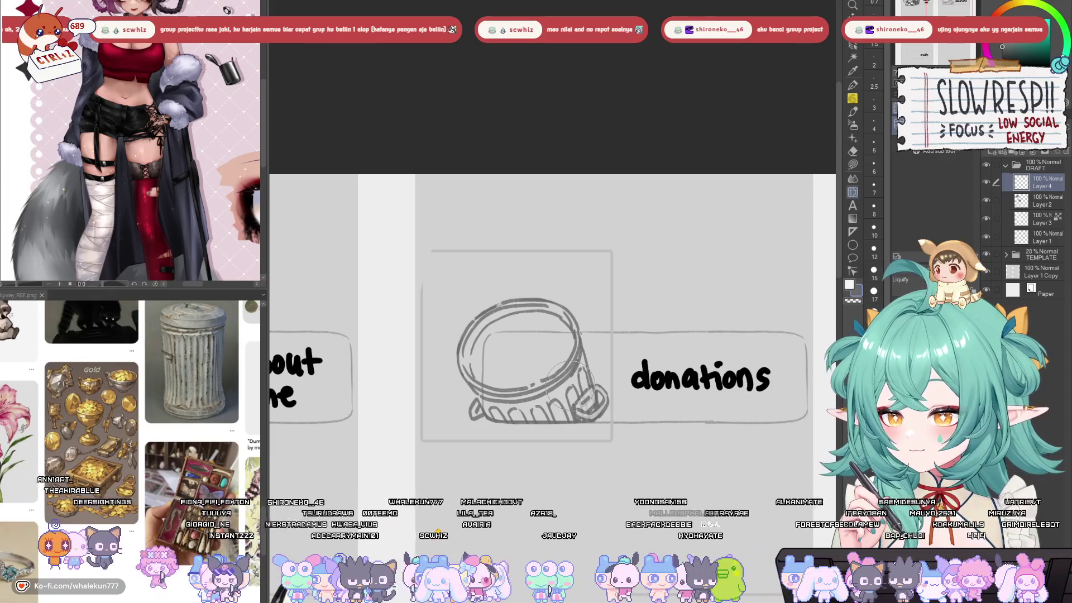
mouse_move(570, 385)
mouse_down()
mouse_move(580, 407)
mouse_move(561, 422)
mouse_up()
key(h)
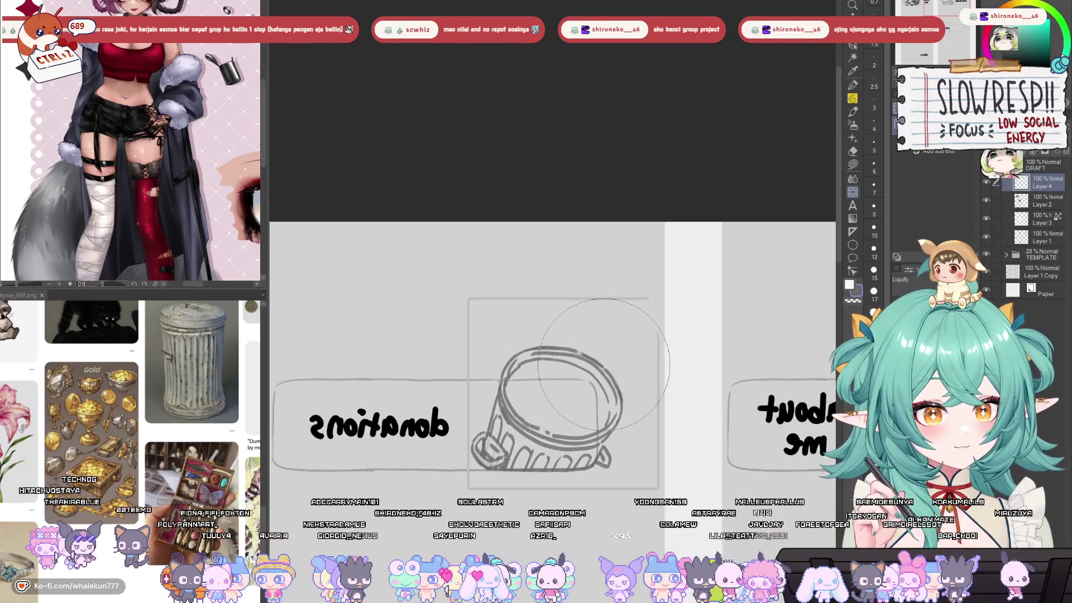
key(h)
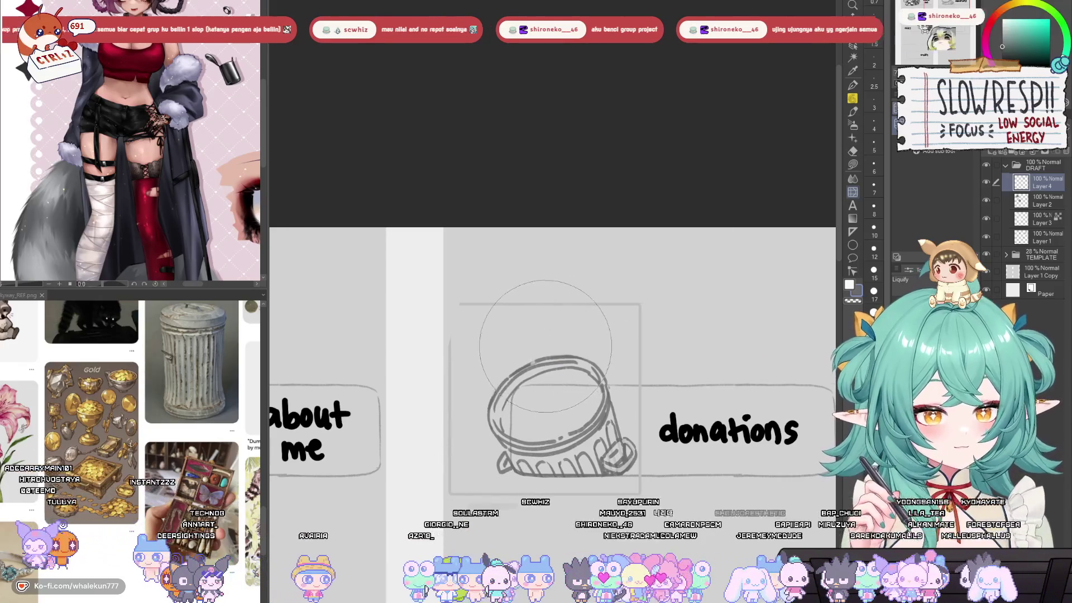
key(h)
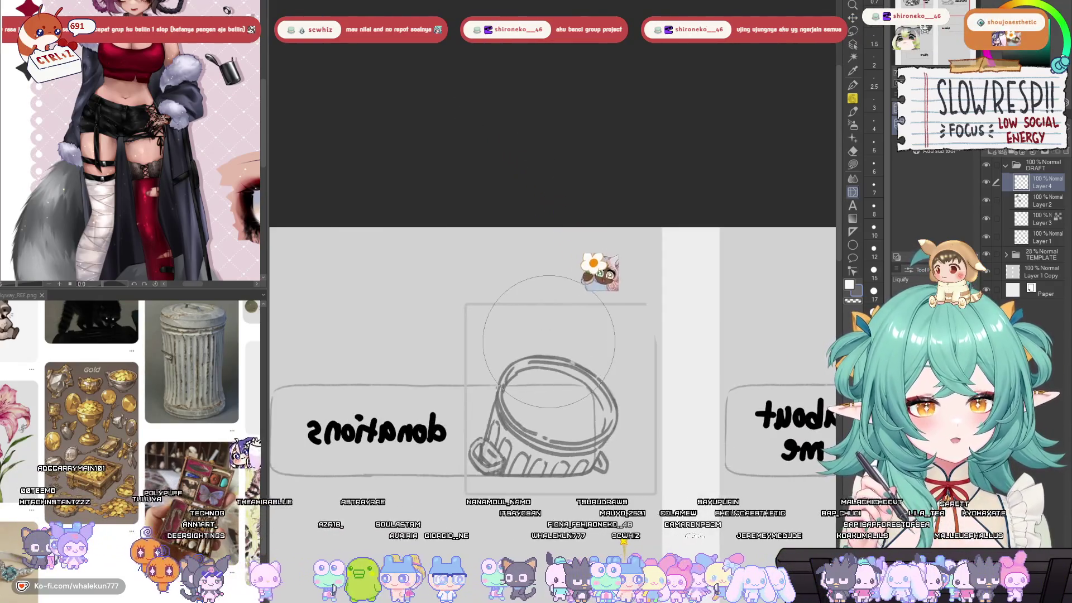
key(h)
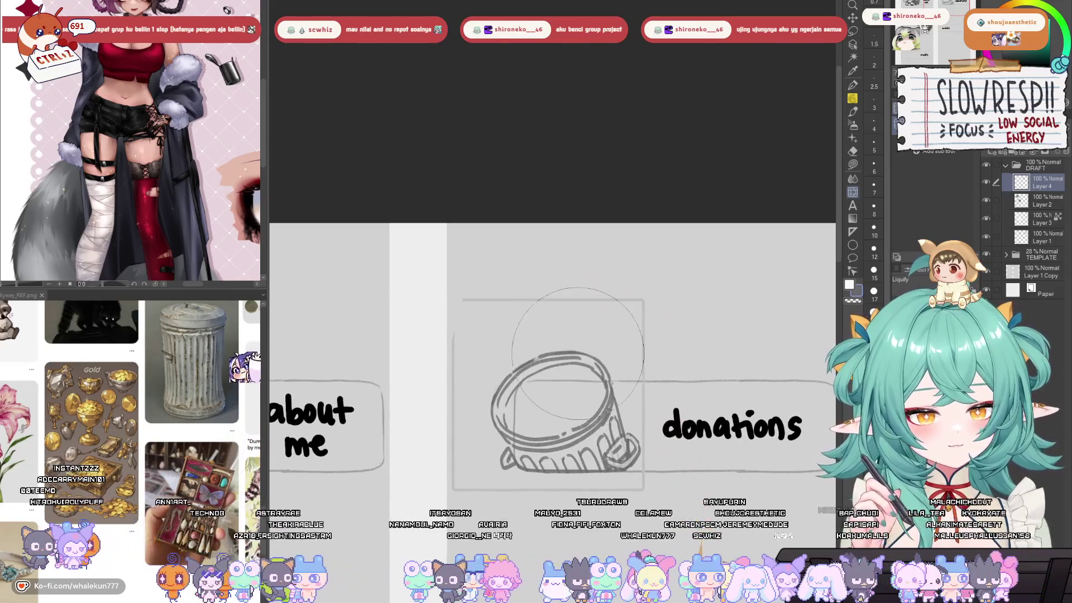
key(h)
key(h)
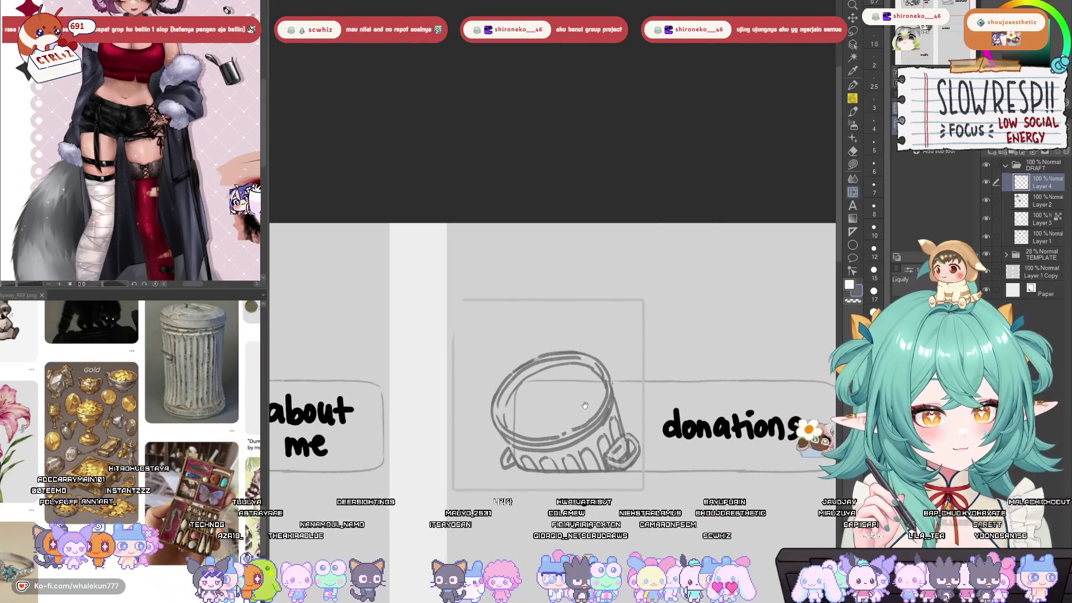
- Shift the jar layer slightly right, then add a new raster Layer 5 above it
drag(585, 403, 593, 357)
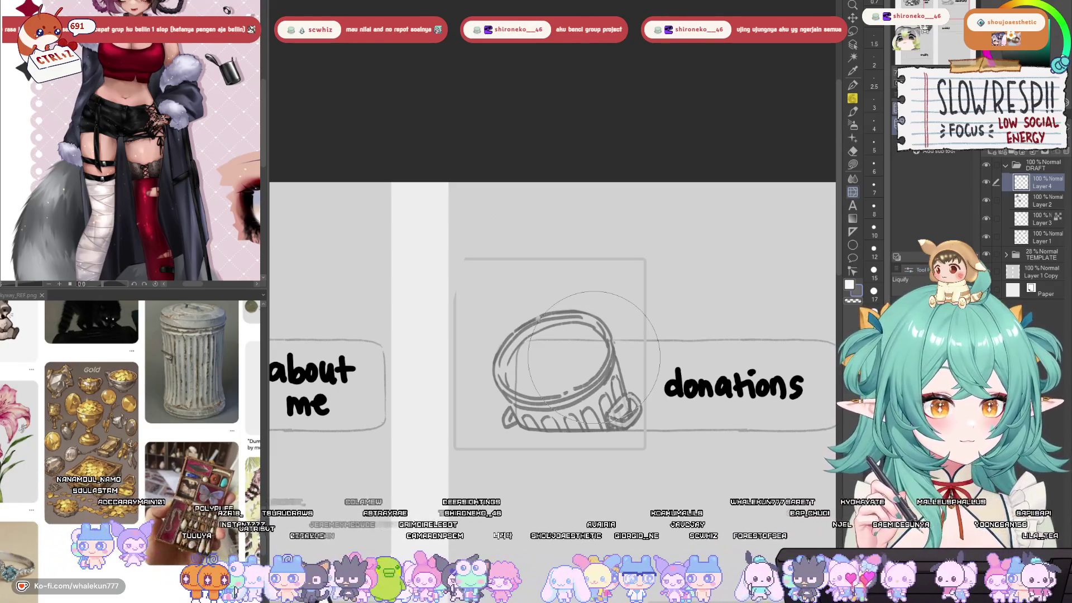
drag(672, 455, 659, 406)
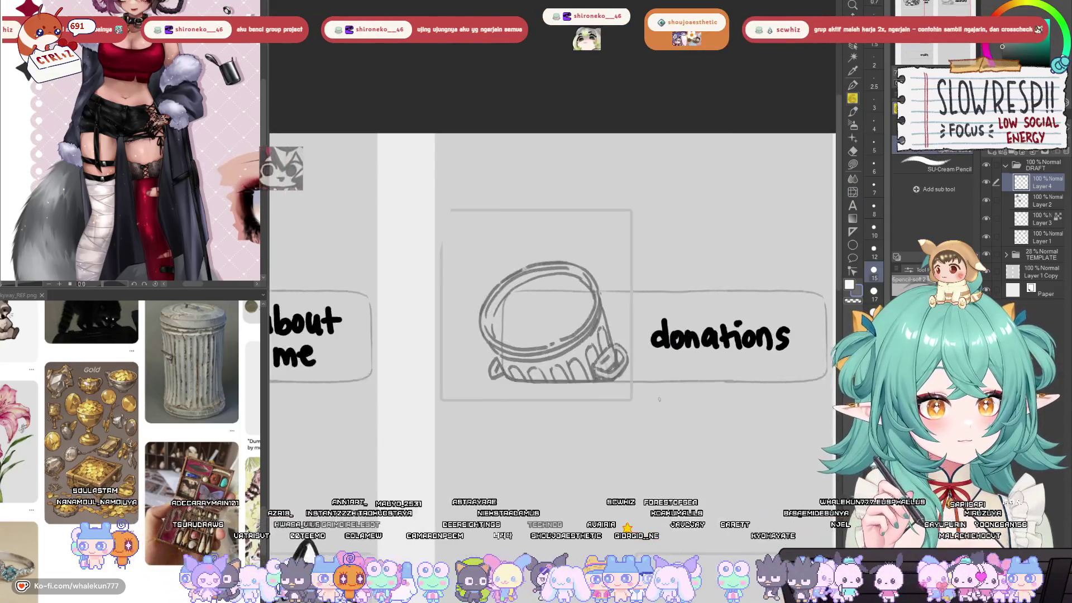
key(k)
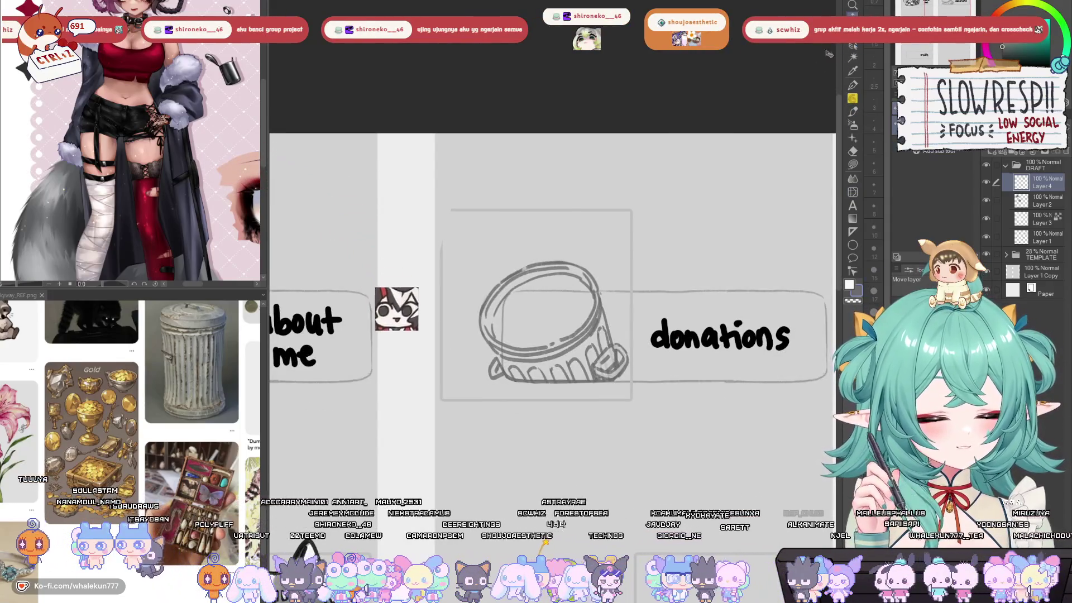
mouse_move(607, 392)
mouse_down()
mouse_move(627, 380)
mouse_move(621, 409)
mouse_up()
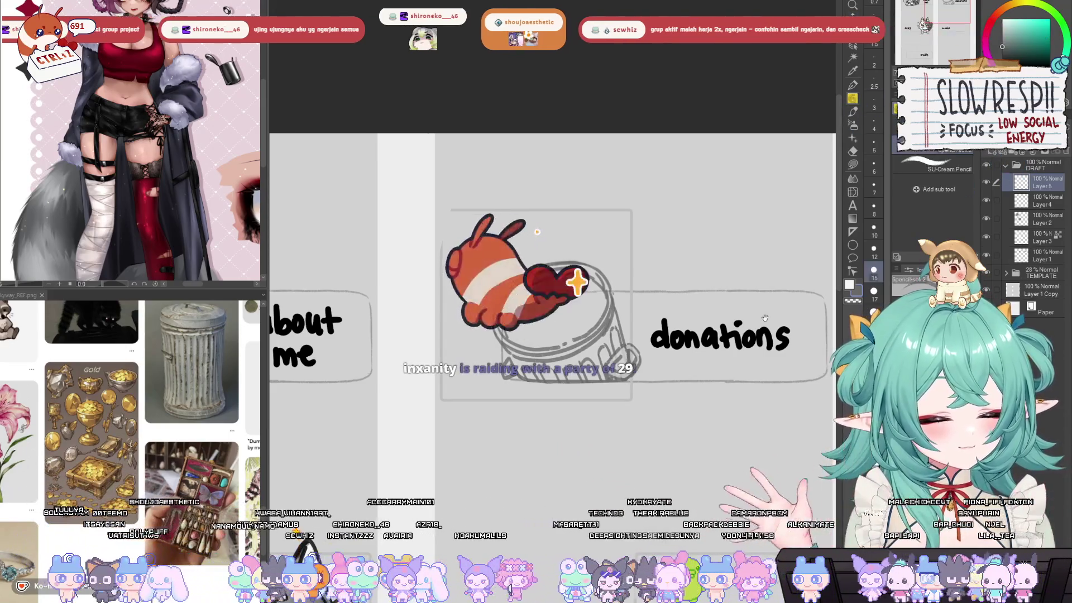
key(ctrl+shift+n)
key(h)
key(h)
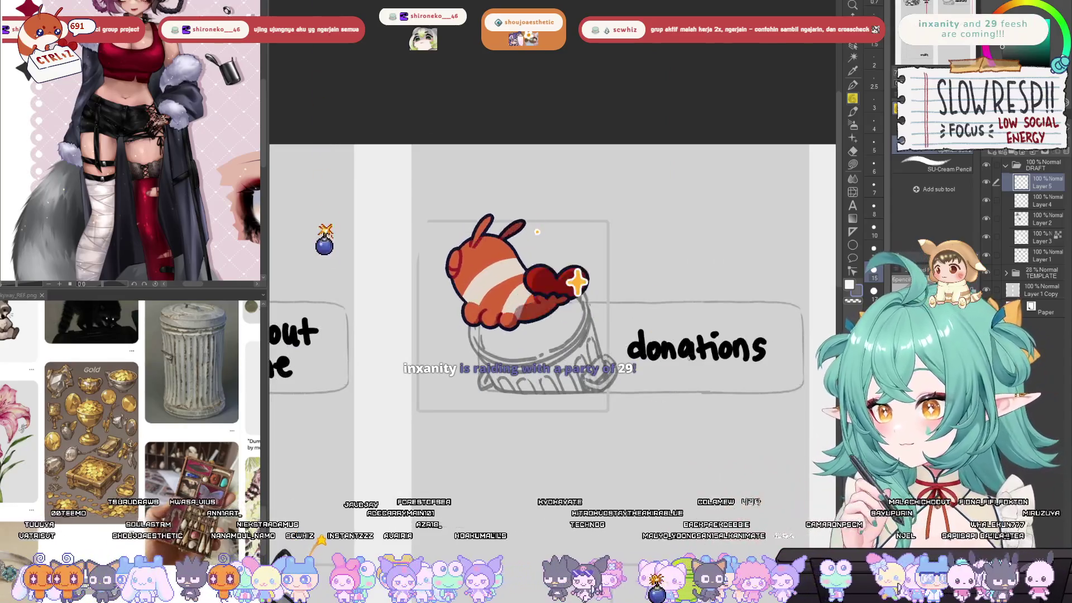